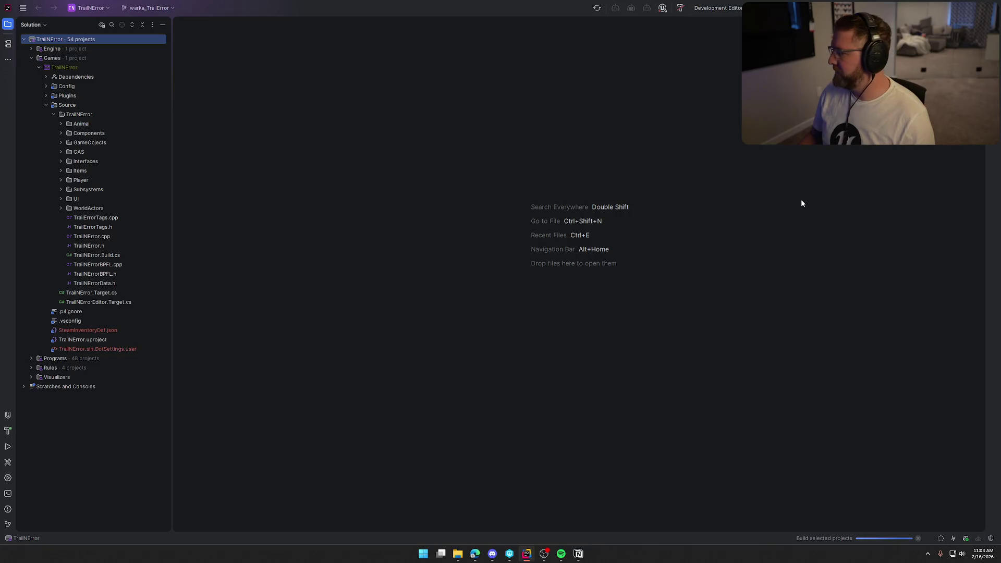
# - Build TrailNError from Rider with Ctrl+F5, launch the Unreal Editor, and collapse the Unreal log panel
pyautogui.hotkey('ctrl', 'F5')
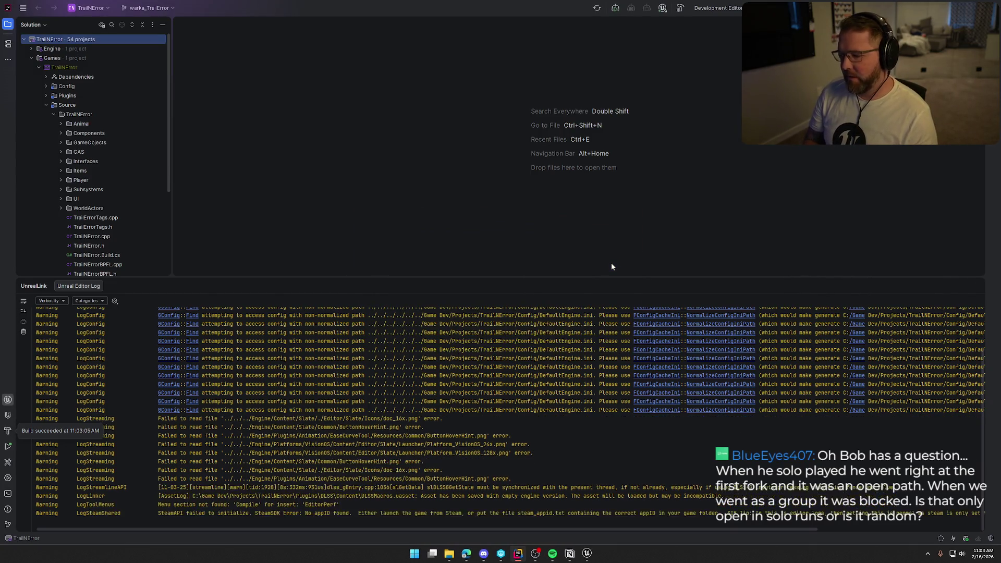
pyautogui.click(977, 286)
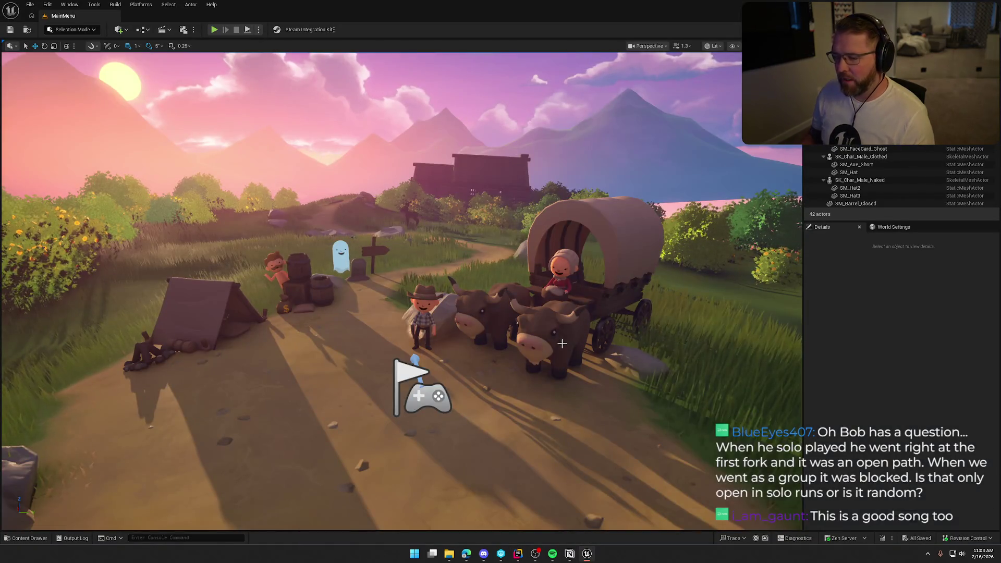
# - Browse to the Maps folder in the Content Drawer and open the TrailMap level
pyautogui.click(26, 538)
pyautogui.click(28, 463)
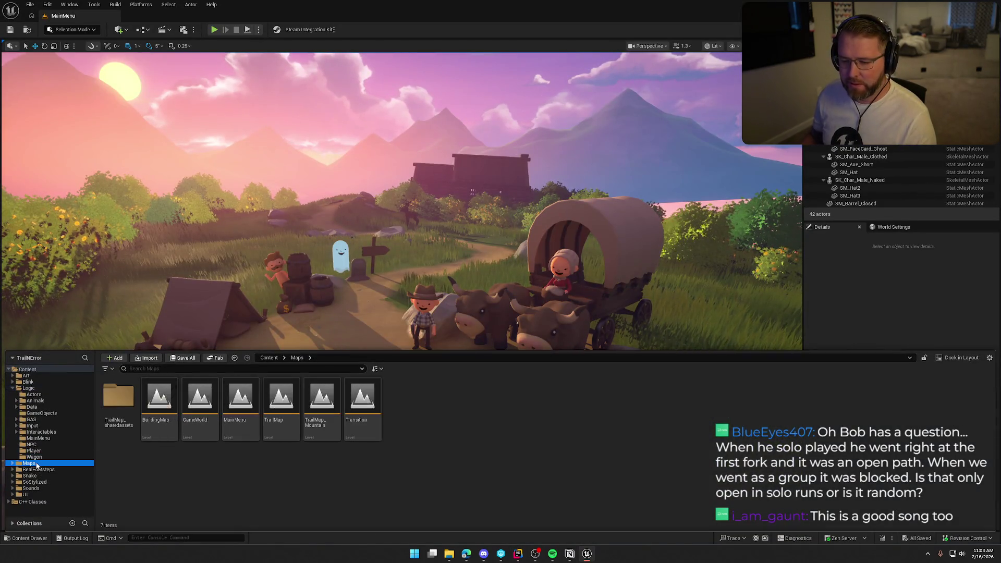
pyautogui.click(281, 402)
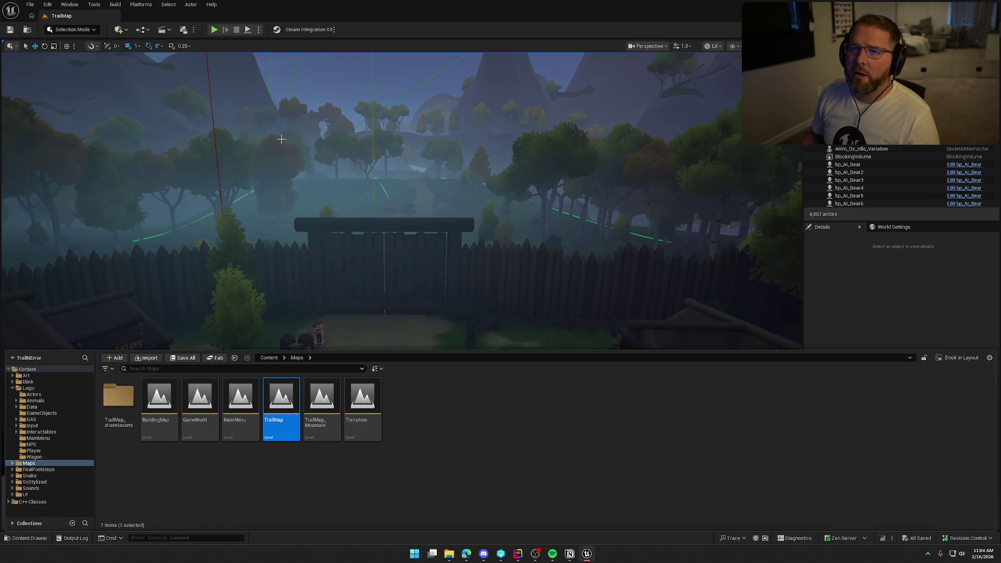
# - Raise camera speed, fly down through the trees to the rocks, and hide editor markers with G
pyautogui.rightClick(373, 138)
pyautogui.scroll(3, 372, 138)
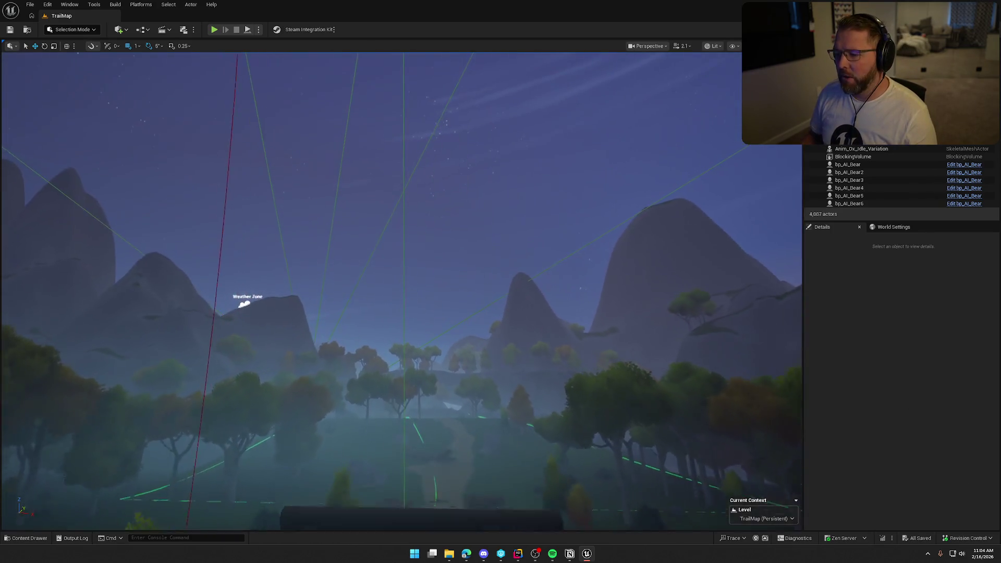
pyautogui.scroll(3, 373, 138)
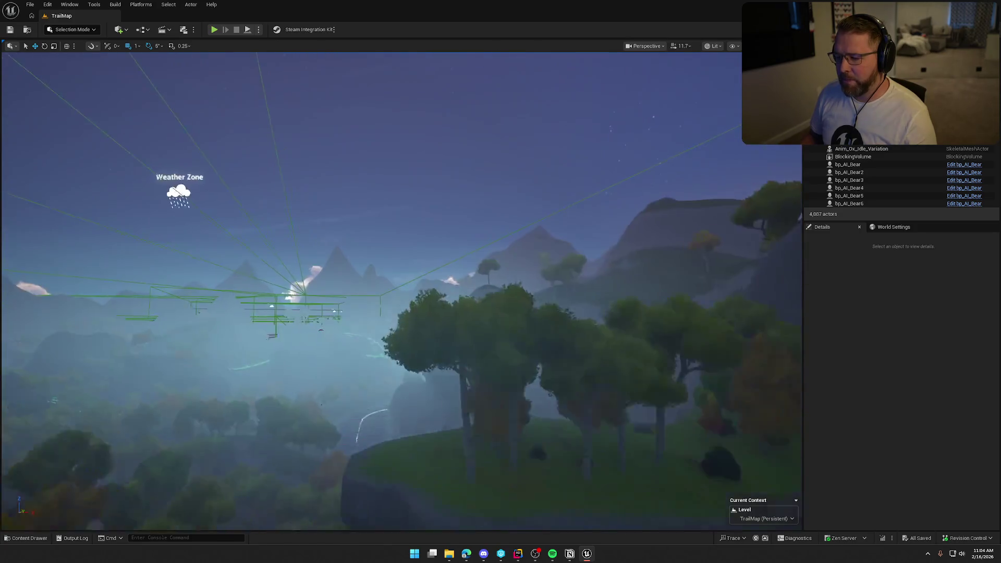
pyautogui.press('w')
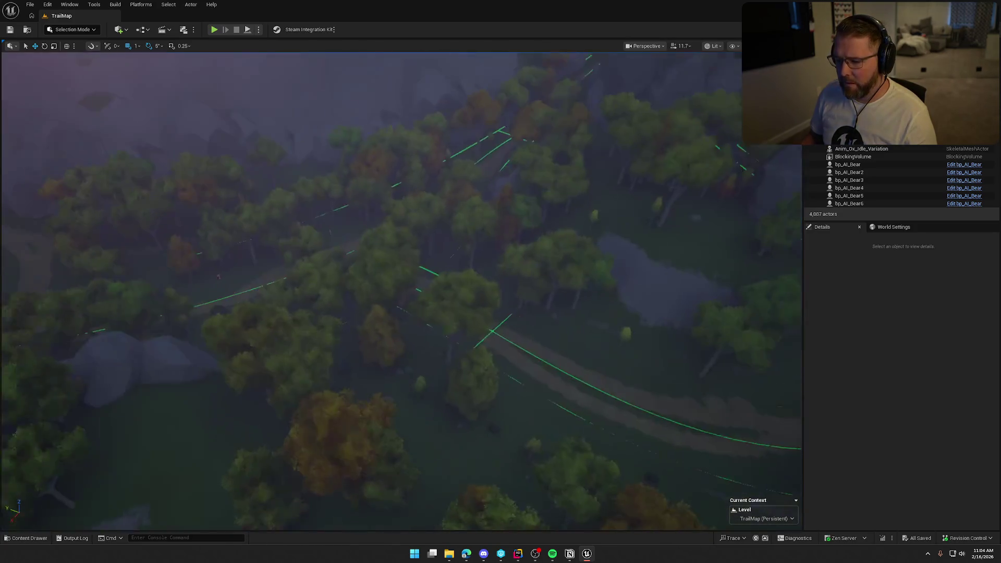
pyautogui.press('w')
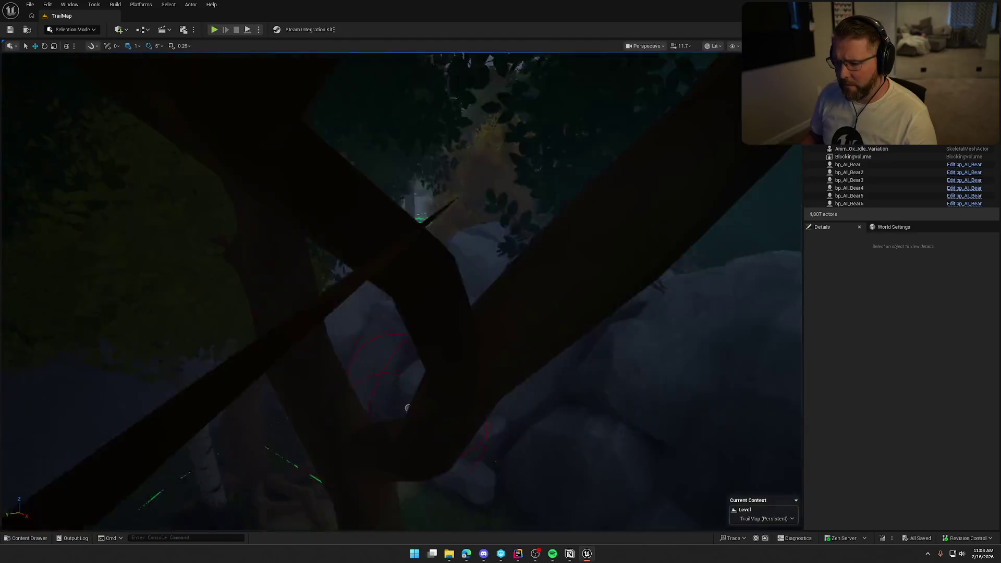
pyautogui.press('s')
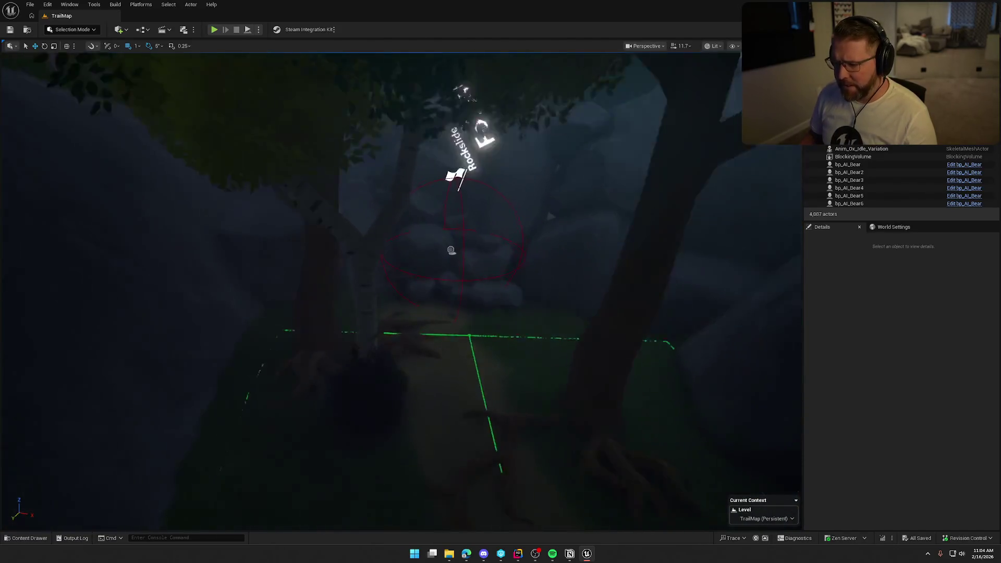
pyautogui.press('g')
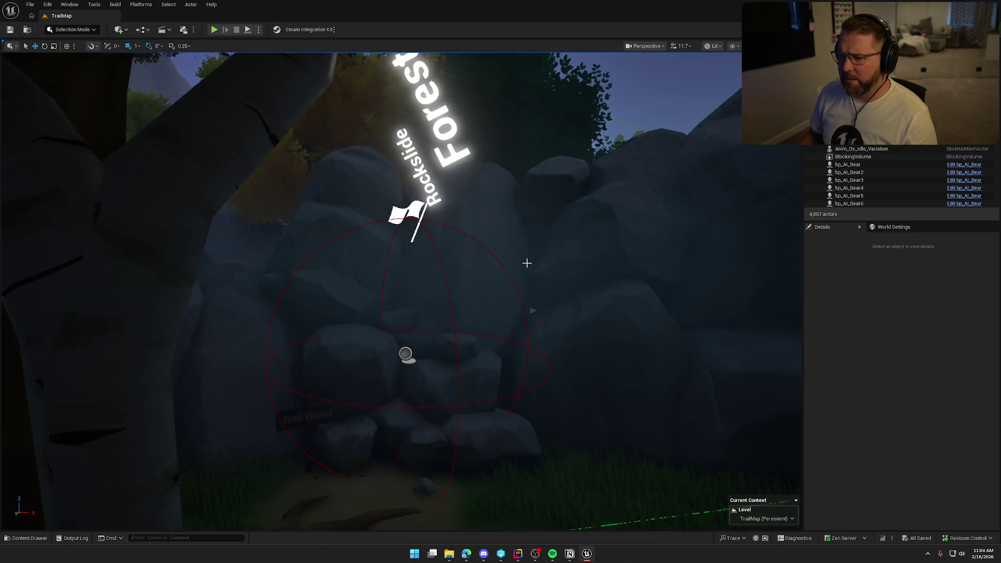
pyautogui.press('s')
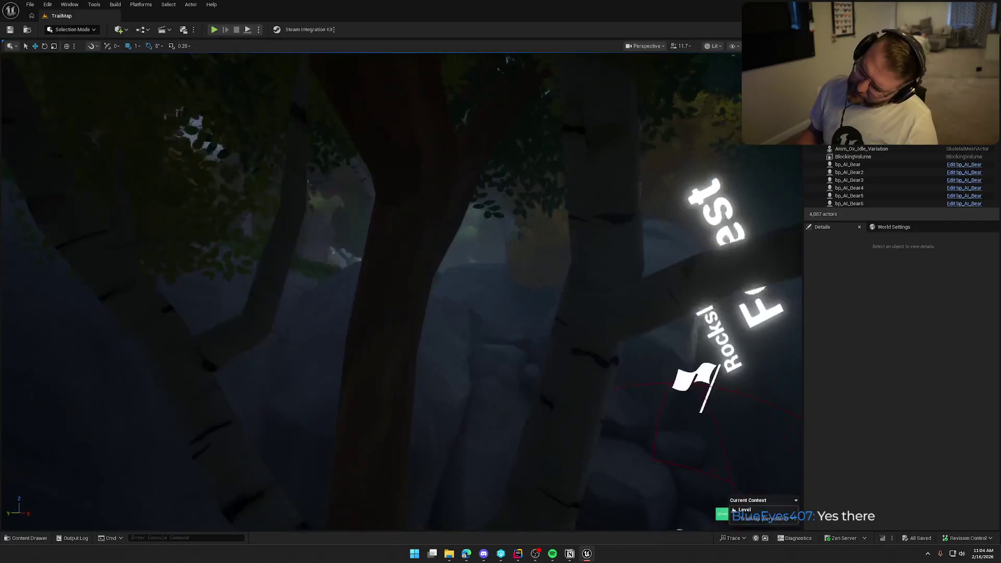
# - Frame the Rockslide marker, view the forest from above, then lower camera speed and fly to the gully
pyautogui.press('w')
pyautogui.press('s')
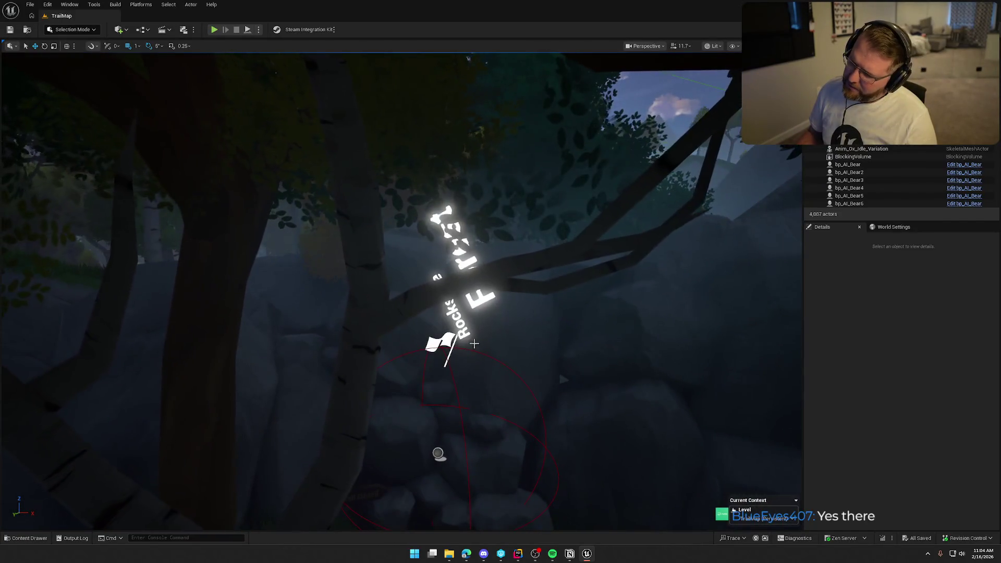
pyautogui.press('w')
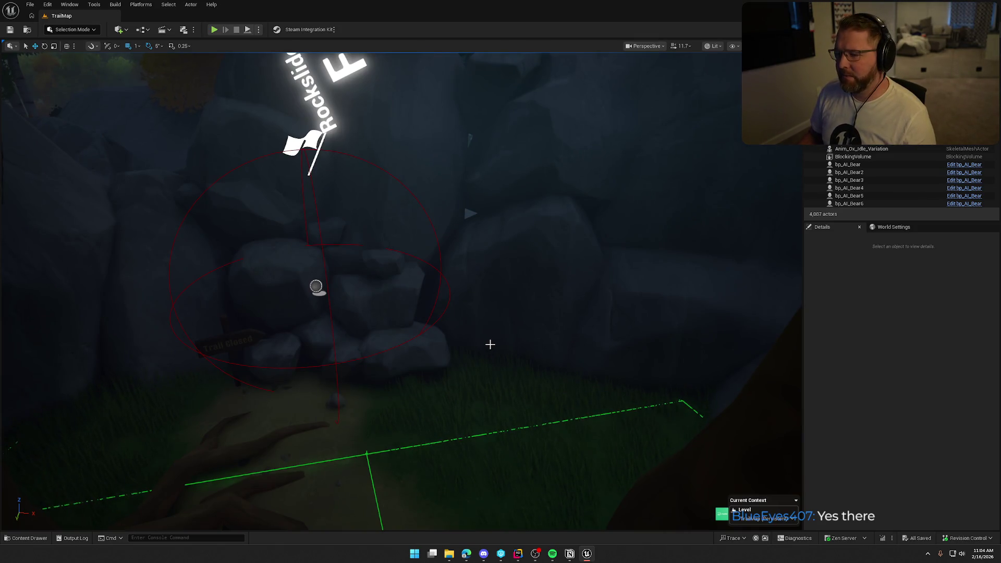
pyautogui.press('s')
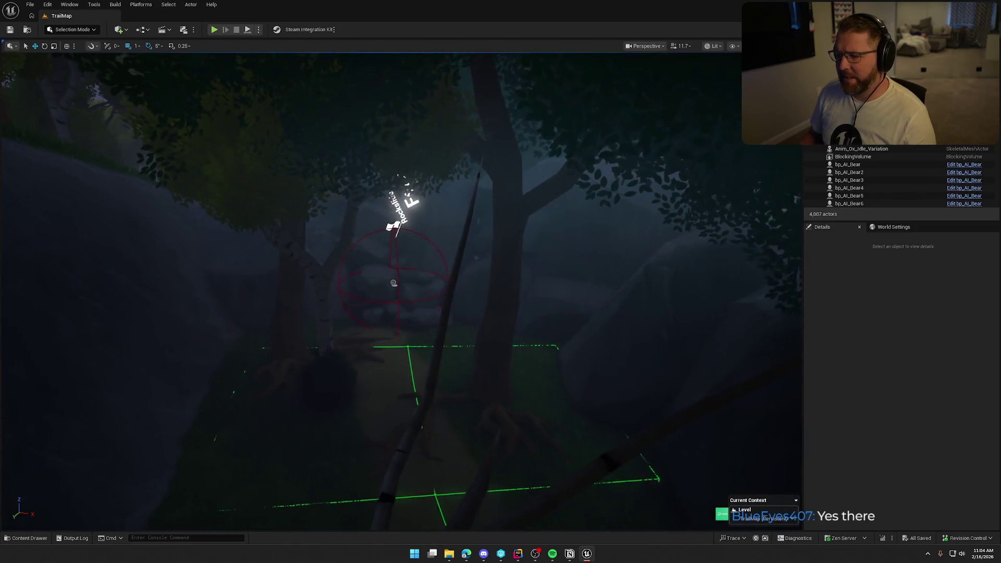
pyautogui.press('s')
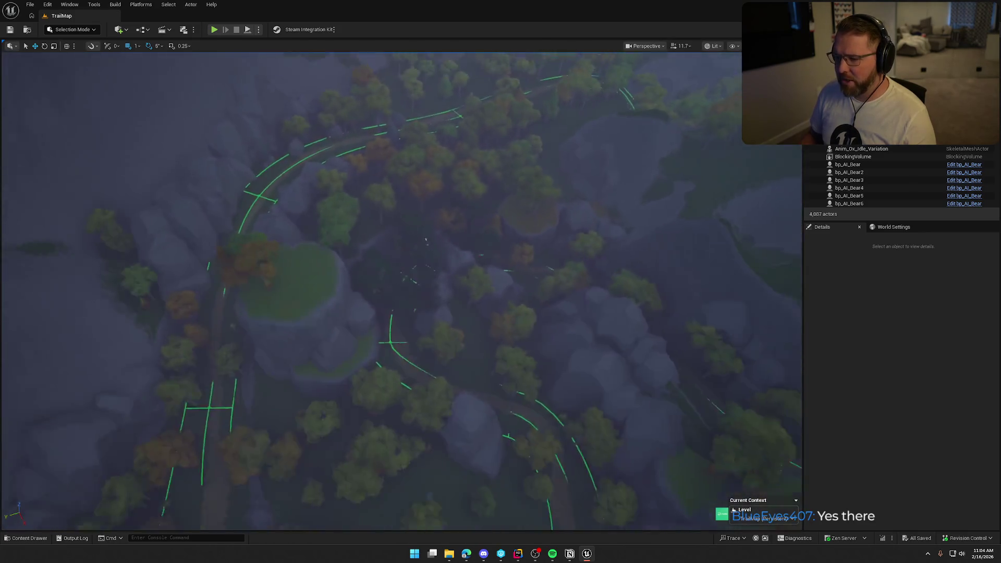
pyautogui.press('w')
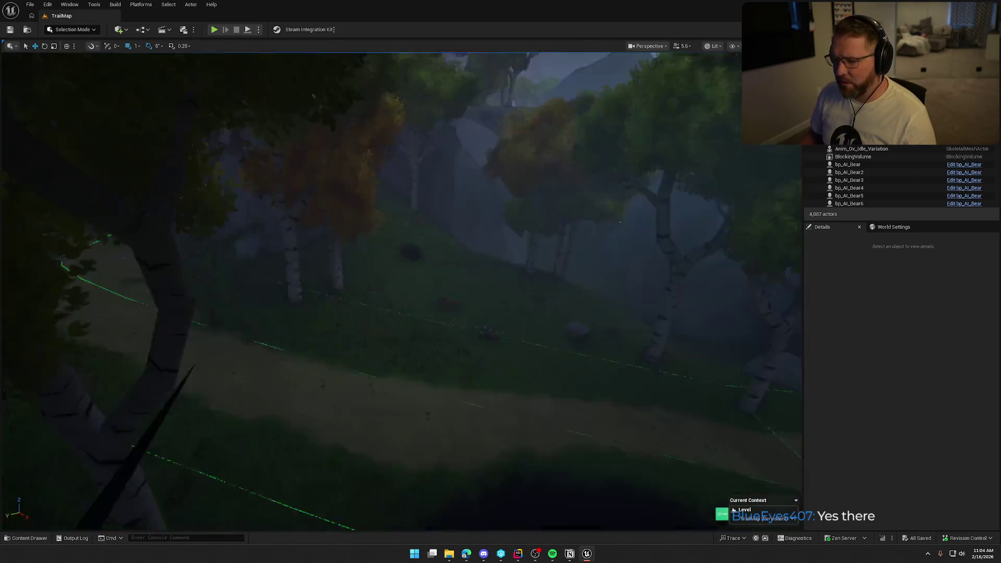
pyautogui.press('w')
pyautogui.scroll(-2, 401, 292)
pyautogui.press('w')
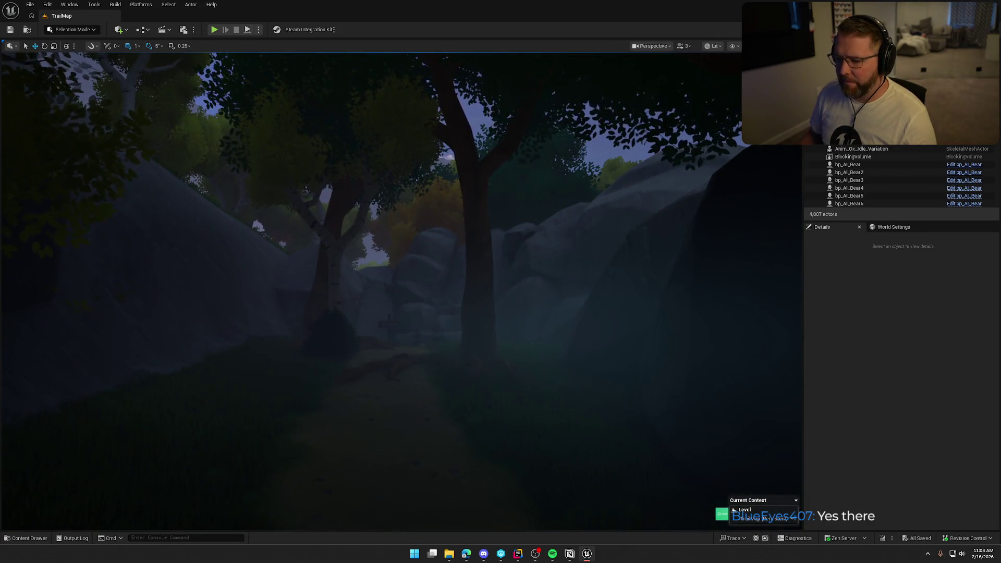
# - Fly from the rocky gully along the trail past the deer and cliff to the flowered clearing
pyautogui.press('w')
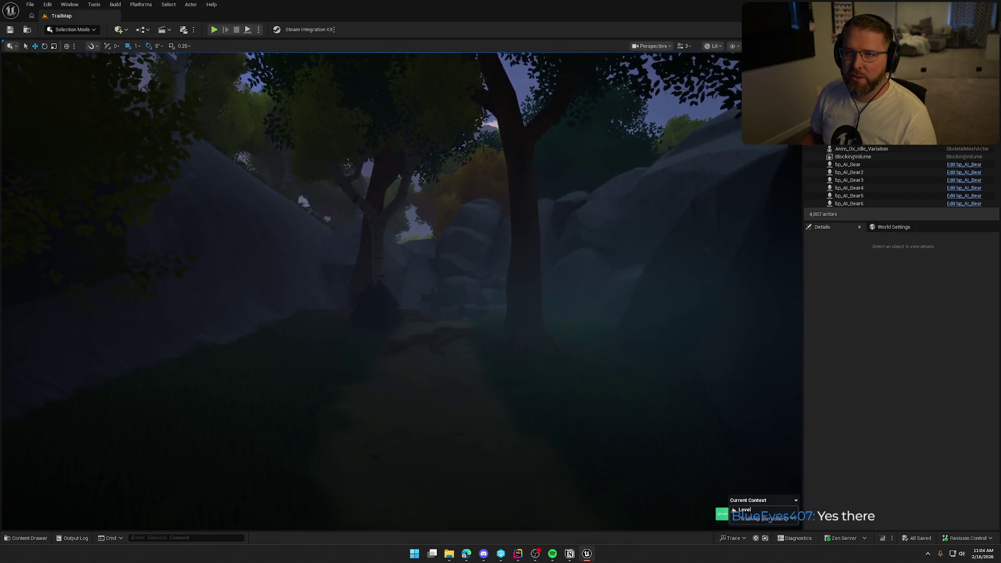
pyautogui.press('w')
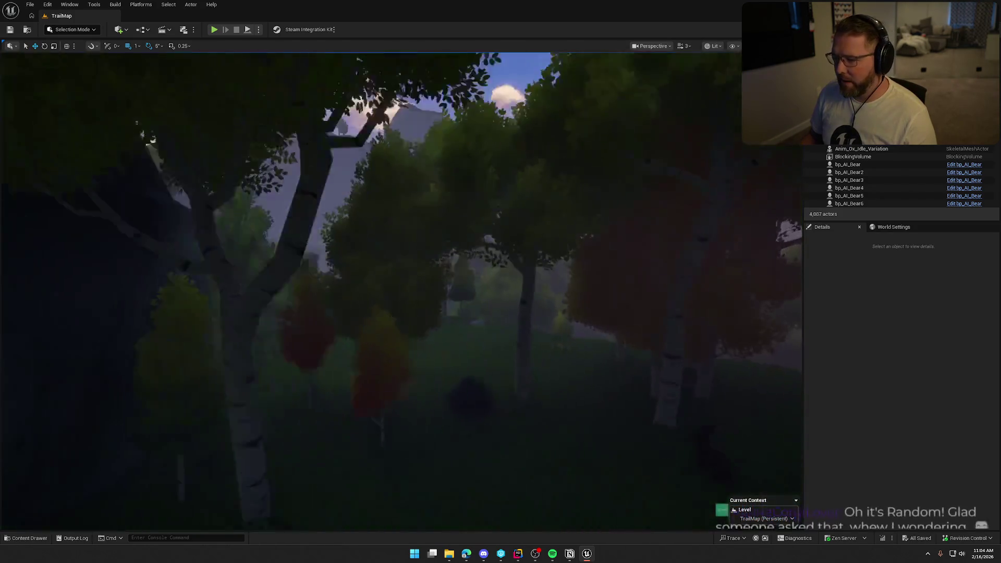
pyautogui.press('w')
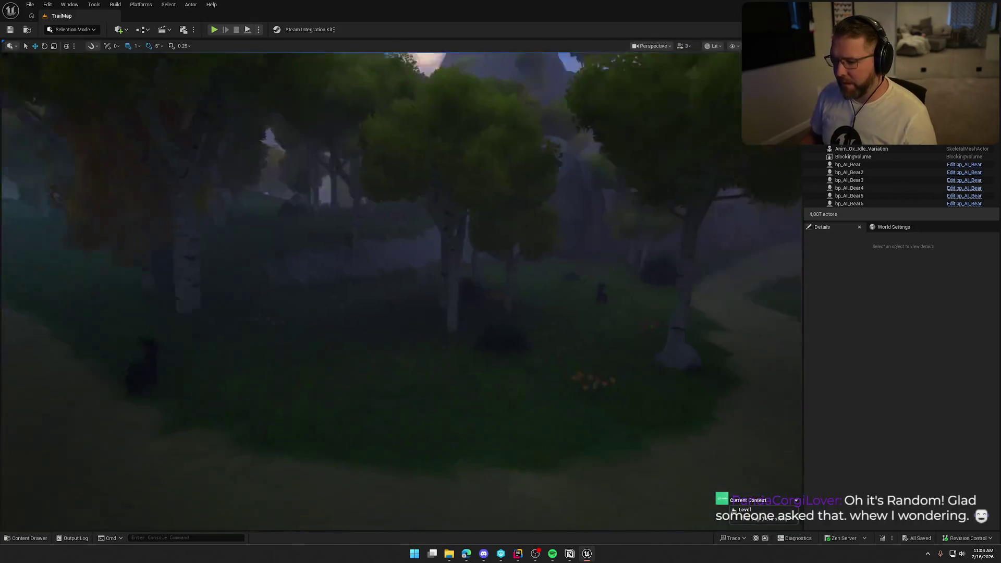
pyautogui.press('w')
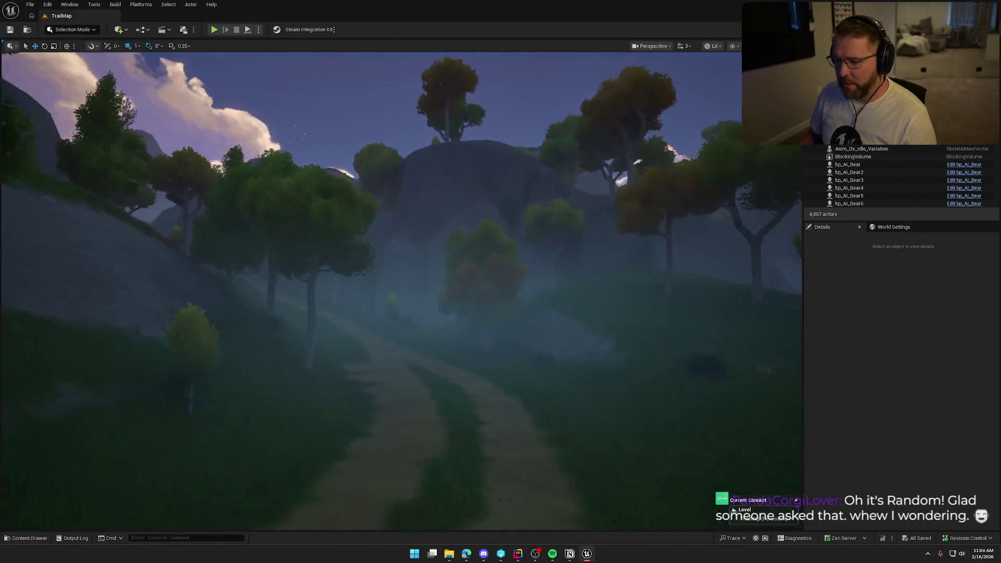
pyautogui.press('w')
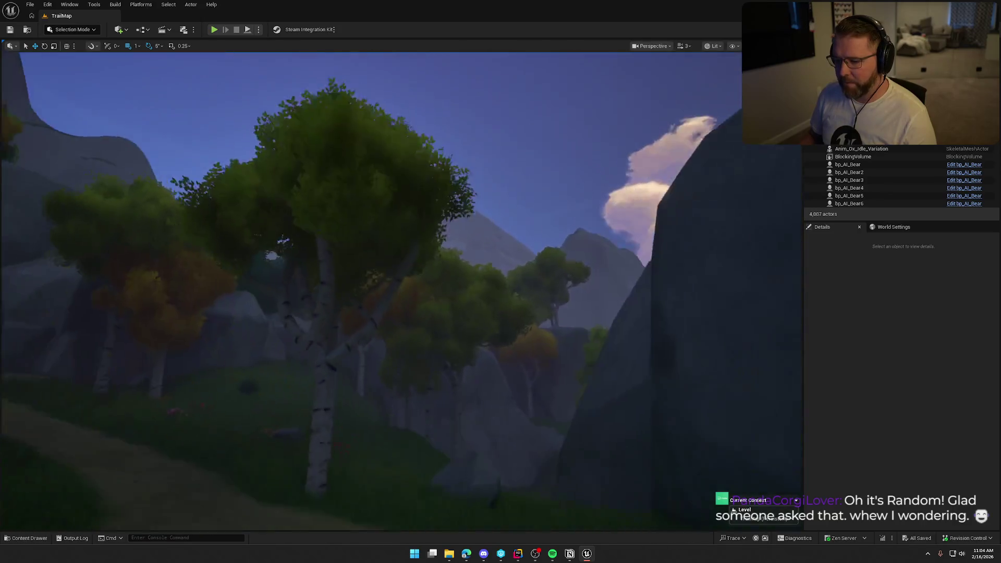
pyautogui.press('w')
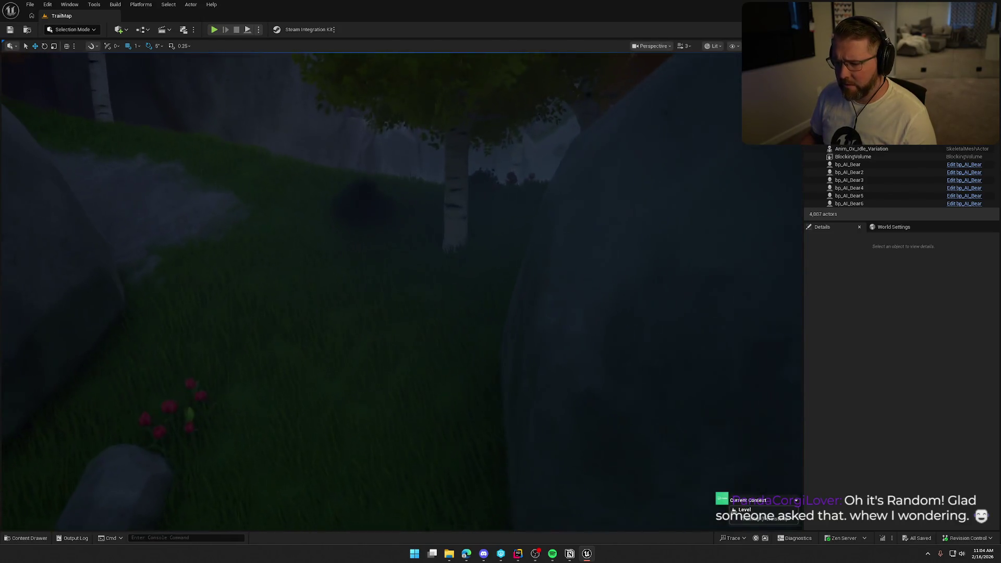
pyautogui.press('w')
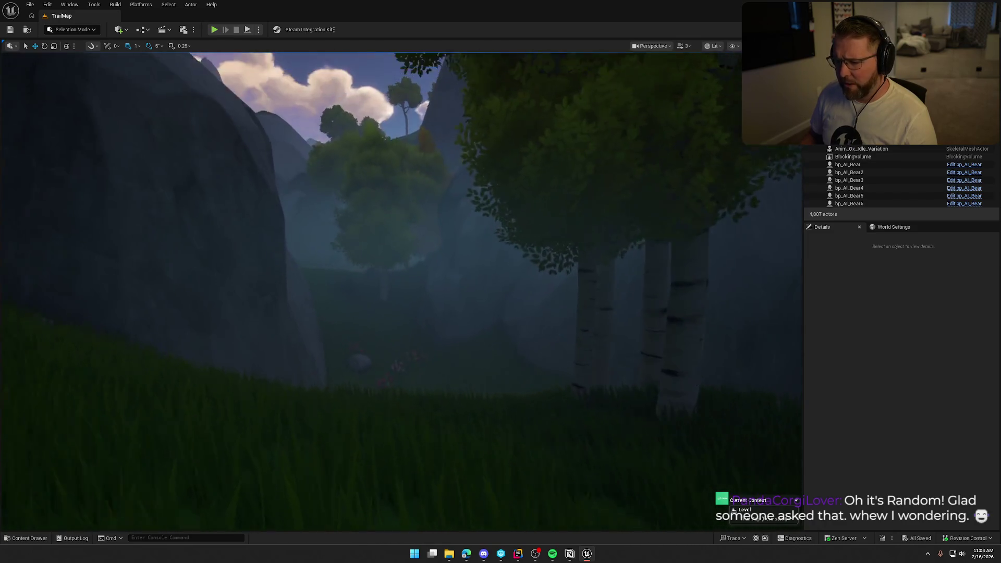
# - Fly past the birch and autumn trees, over the large rocks, into a grassy clearing
pyautogui.press('w')
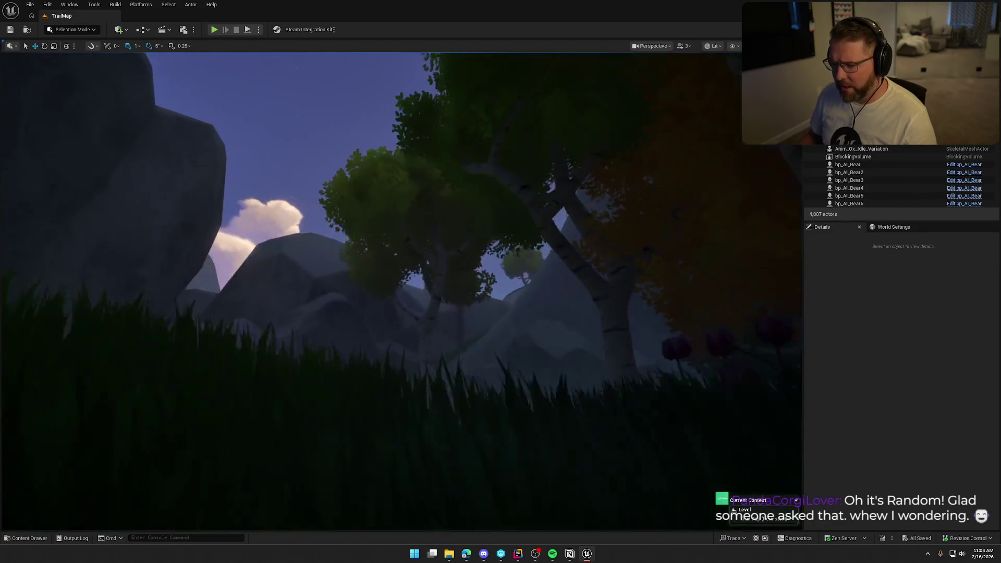
pyautogui.press('w')
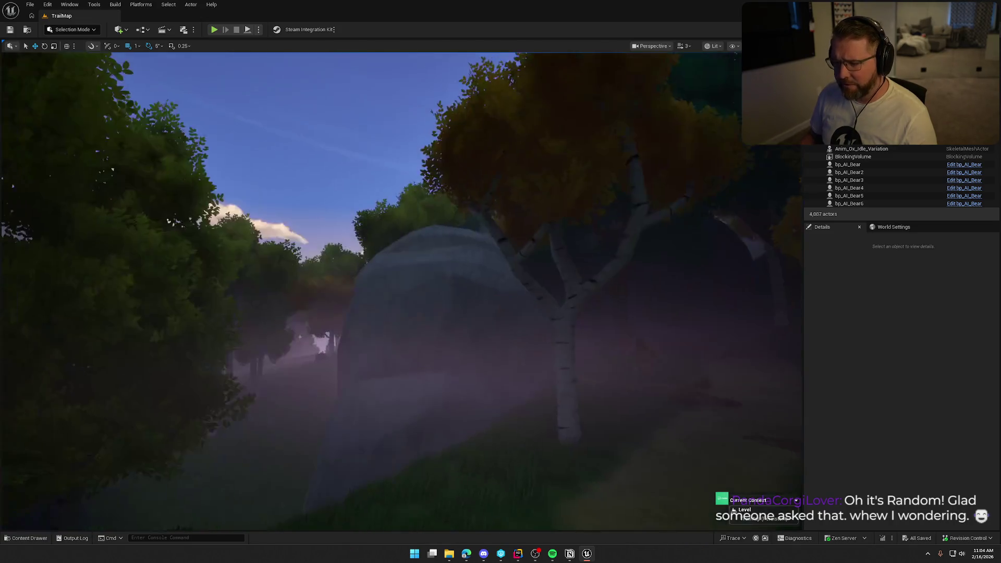
pyautogui.press('w')
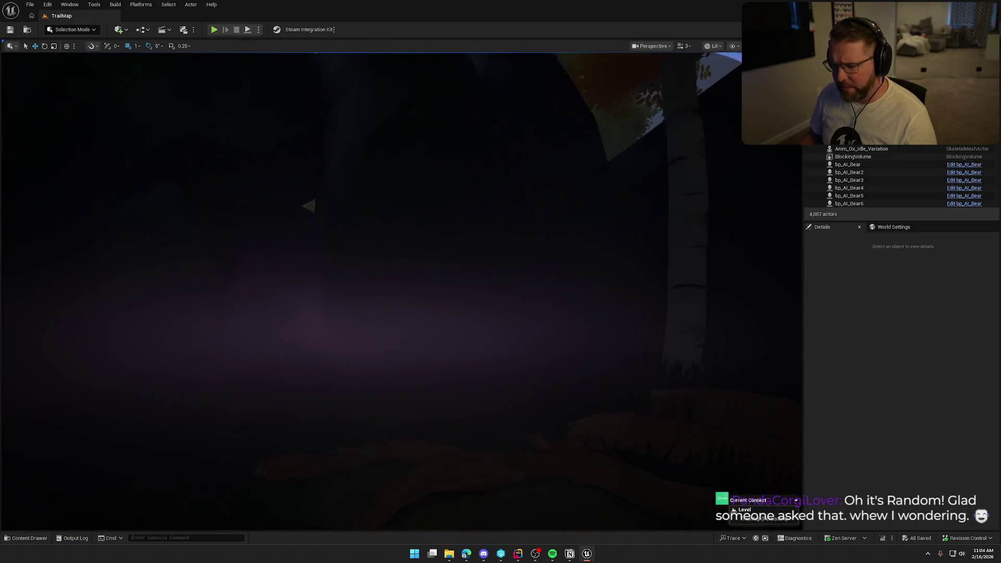
pyautogui.press('w')
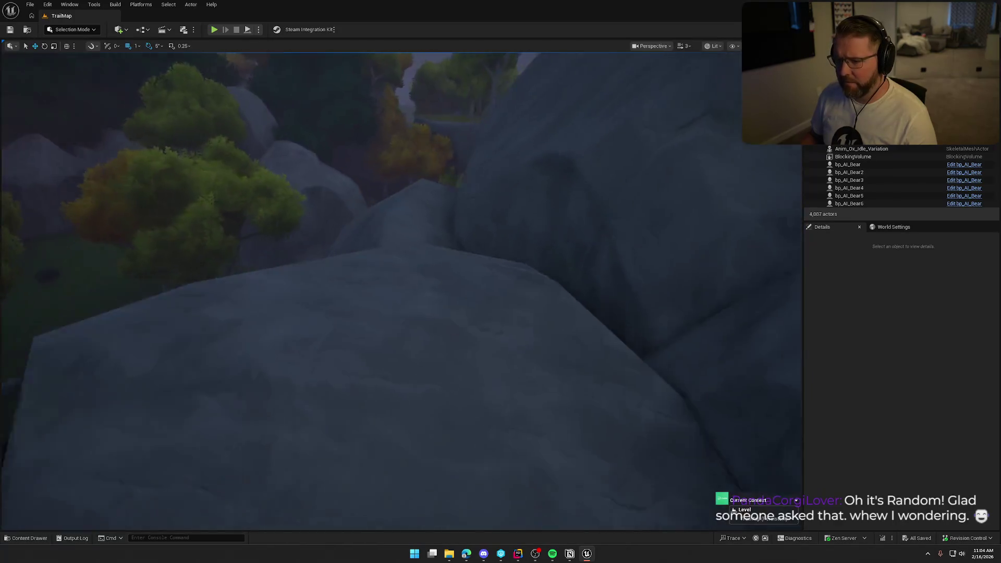
pyautogui.press('w')
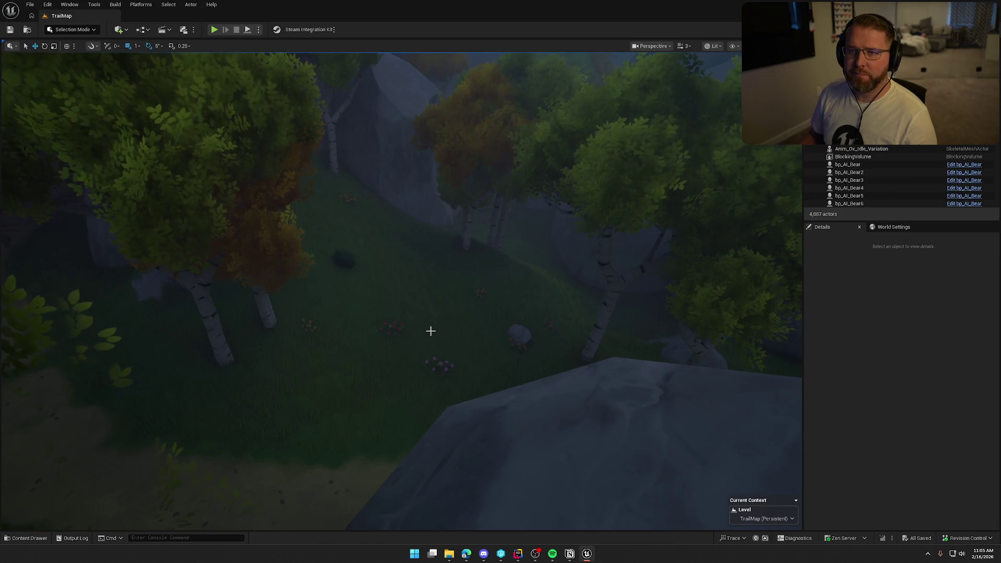
# - Fly to the Rockslide Forest marker, rise to an aerial trail view, and raise camera speed
pyautogui.press('w')
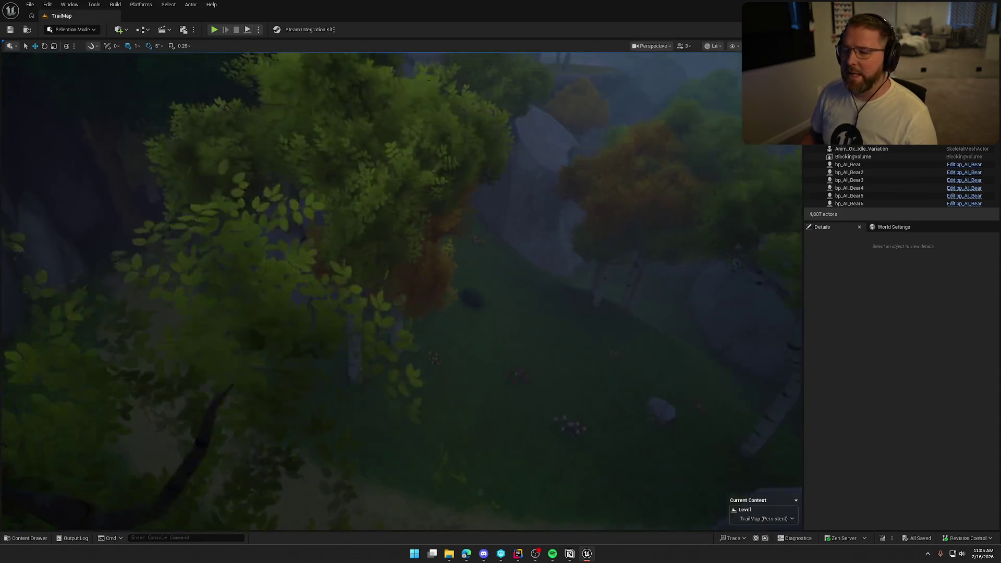
pyautogui.press('w')
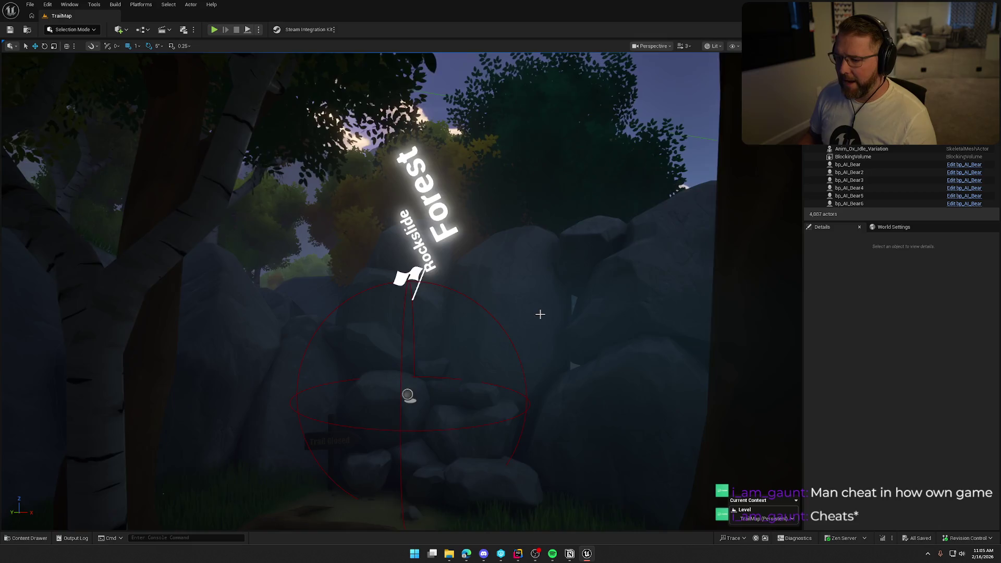
pyautogui.press('w')
pyautogui.press('s')
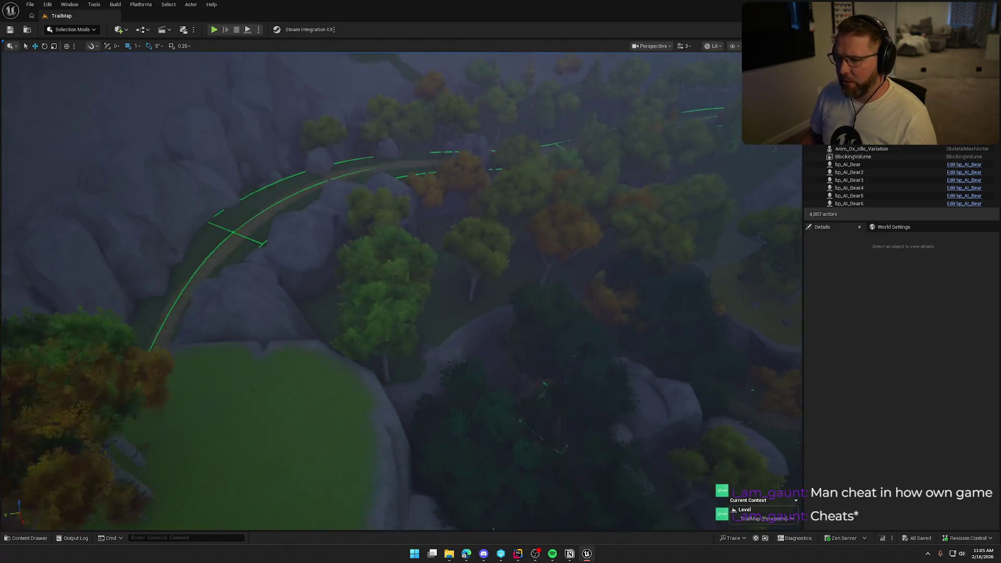
pyautogui.press('w')
pyautogui.scroll(4, 402, 292)
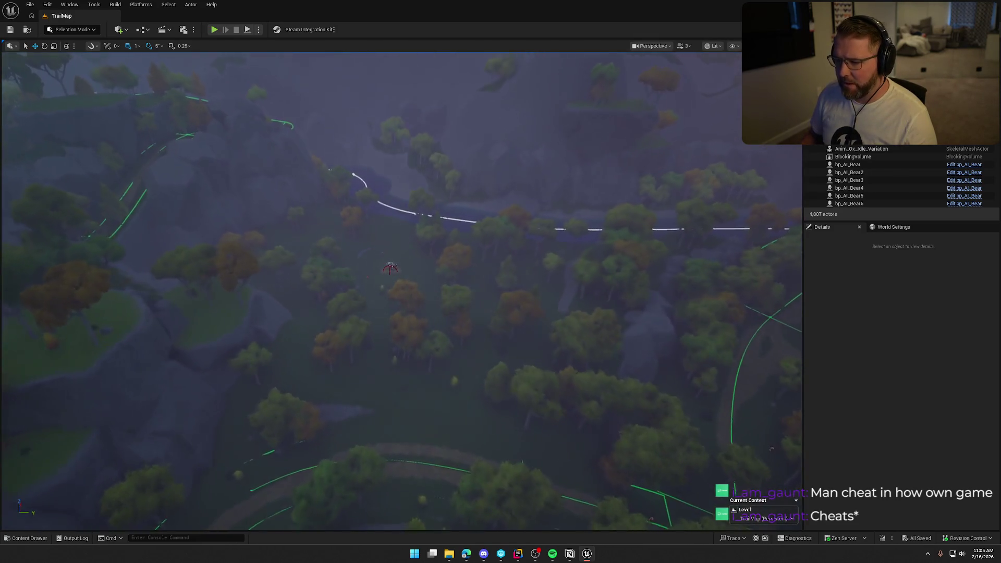
# - Circle the Forest point-of-interest wagon, then cross the river to the bears' camp and pull back
pyautogui.press('w')
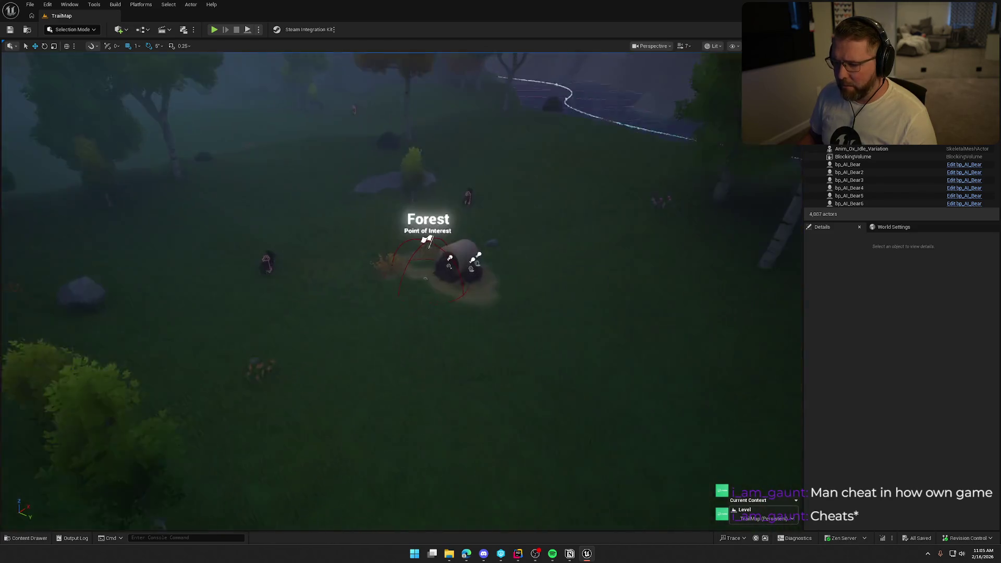
pyautogui.press('w')
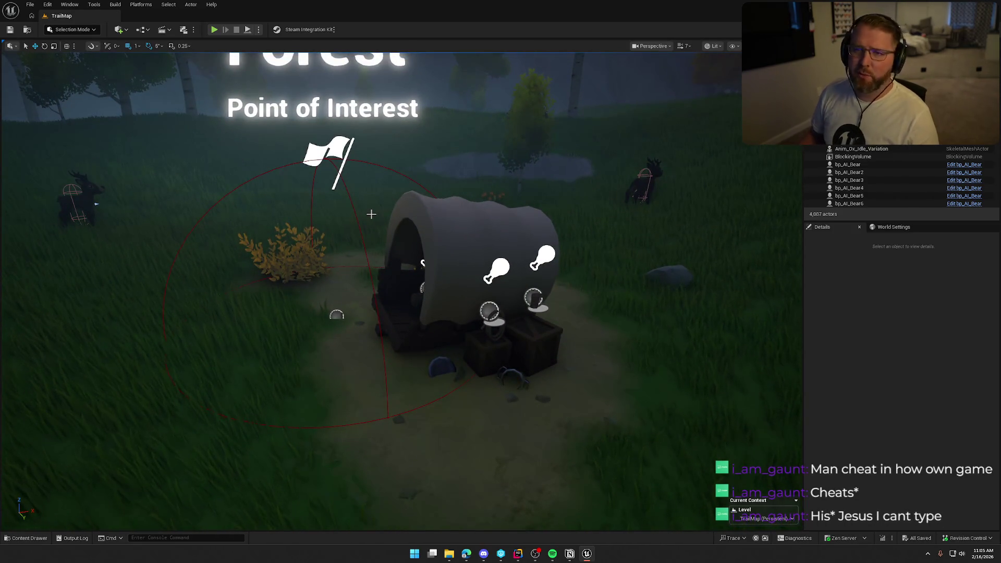
pyautogui.press('w')
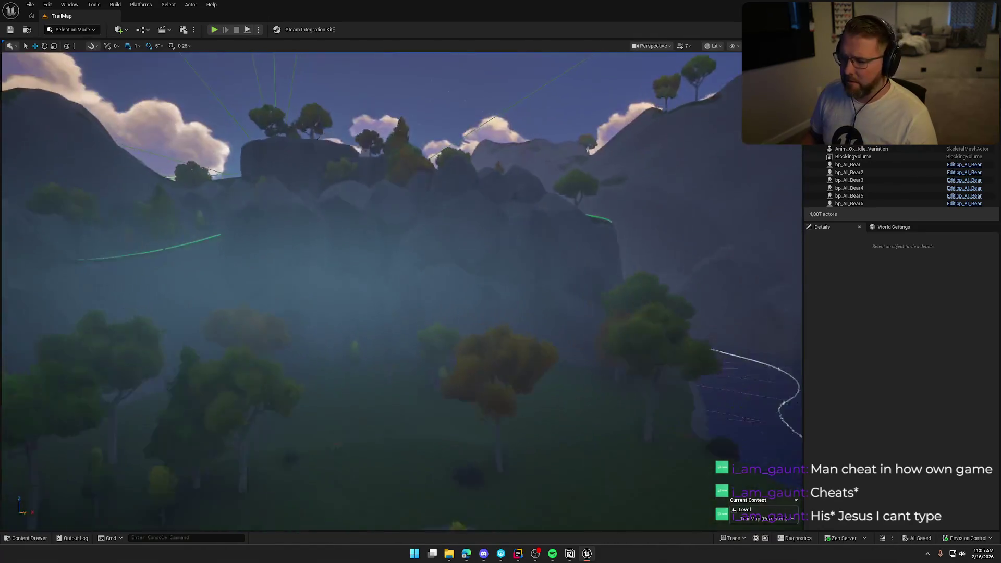
pyautogui.press('w')
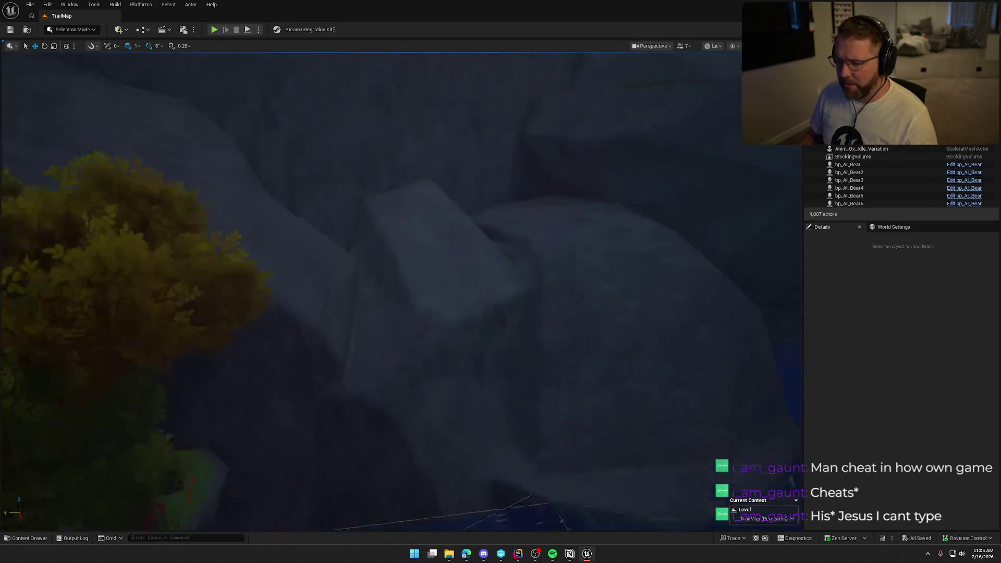
pyautogui.press('s')
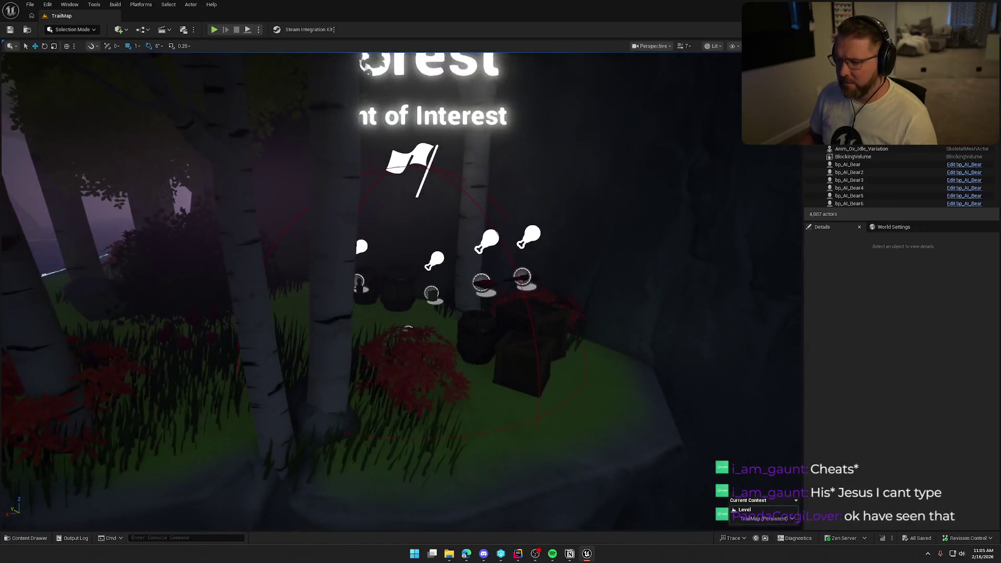
pyautogui.press('s')
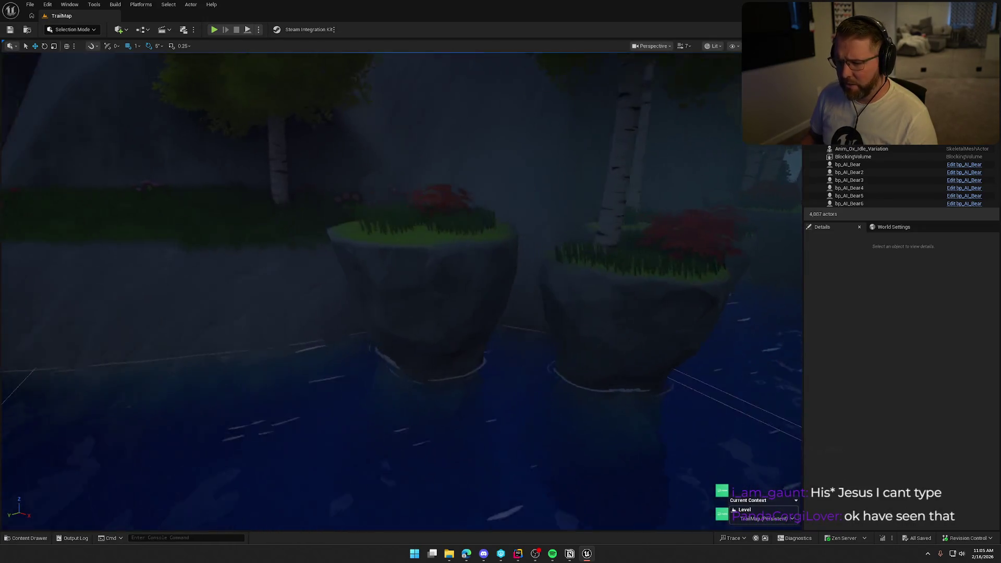
# - Look along the forest path past the wagon and tilt up toward the mountains
pyautogui.moveTo(476, 255)
pyautogui.mouseDown()
pyautogui.moveTo(290, 183)
pyautogui.moveTo(366, 239)
pyautogui.moveTo(359, 156)
pyautogui.moveTo(359, 208)
pyautogui.mouseUp()
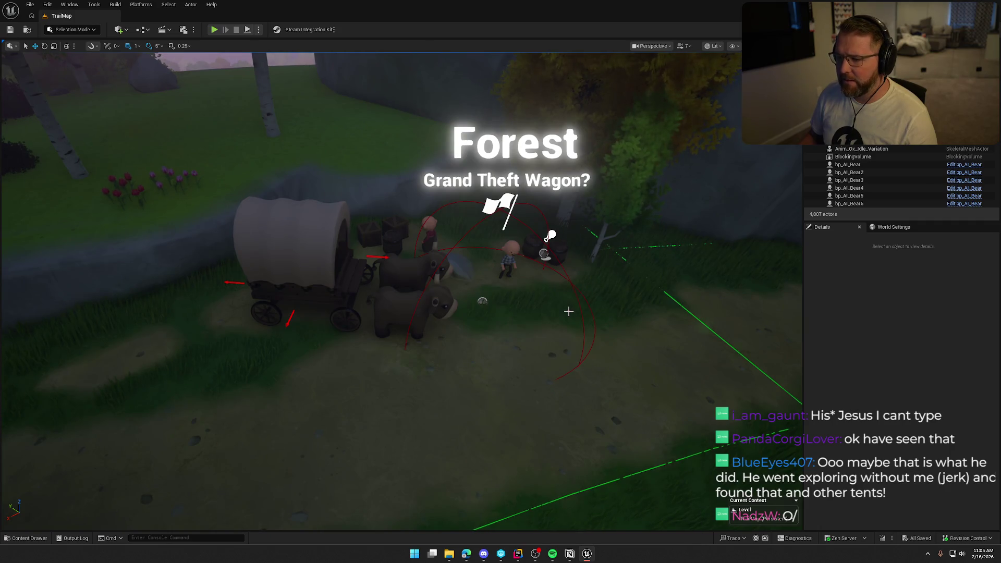
pyautogui.moveTo(504, 324)
pyautogui.mouseDown()
pyautogui.moveTo(532, 292)
pyautogui.moveTo(480, 281)
pyautogui.mouseUp()
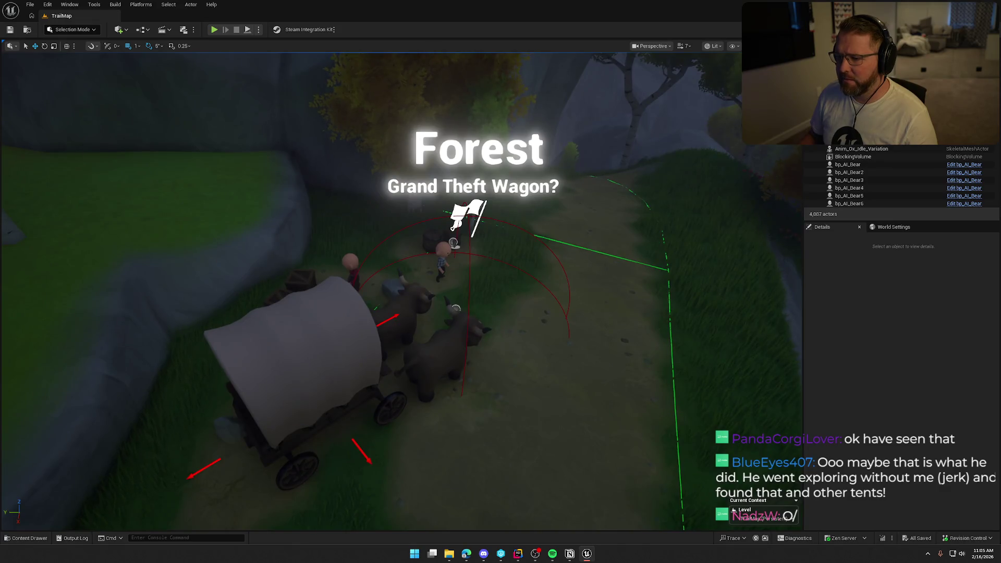
pyautogui.scroll(-10, 370, 292)
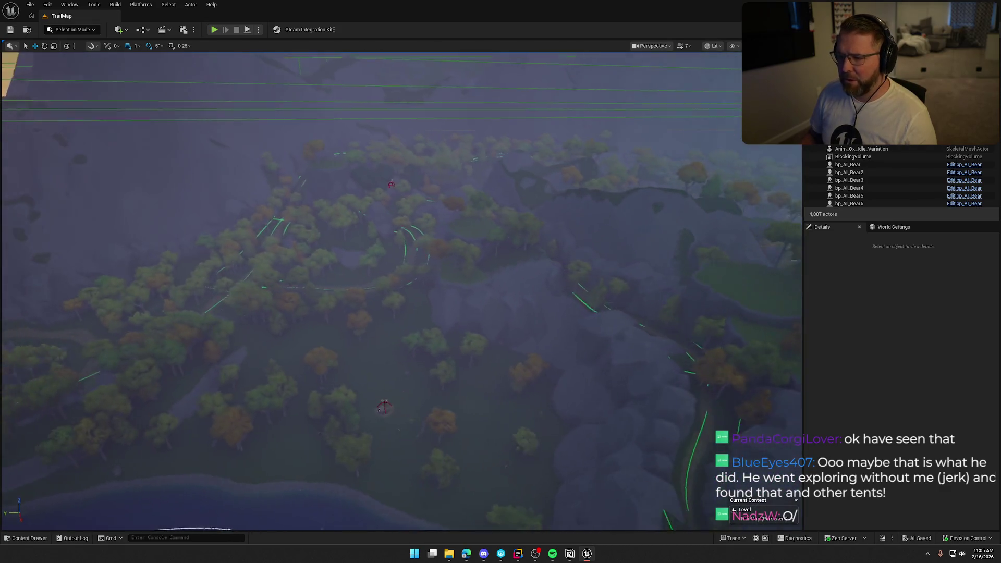
pyautogui.moveTo(370, 292); pyautogui.dragTo(370, 208)
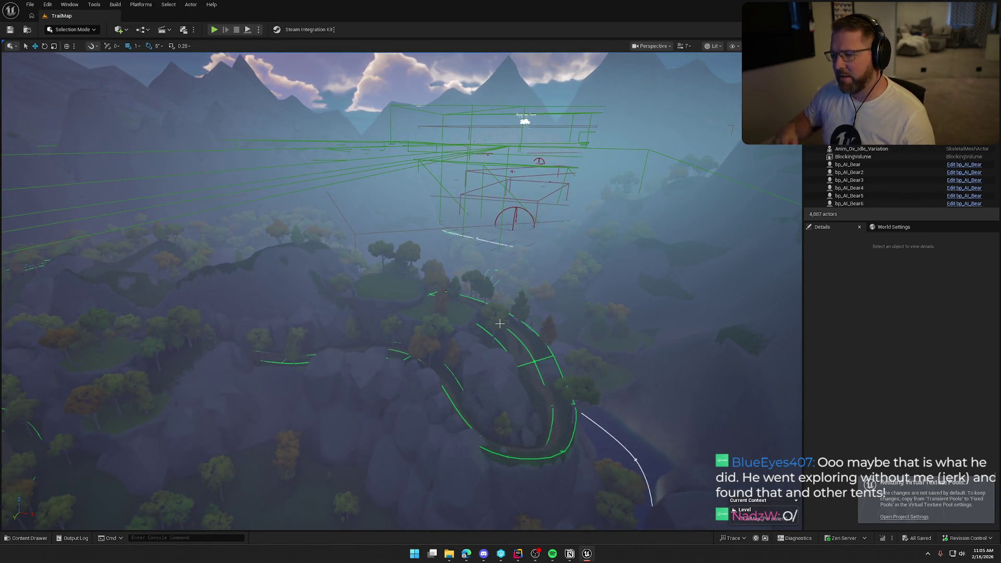
# - Fly down to the wagon and General Store, slow the camera, and approach the fort gate
pyautogui.press('1')
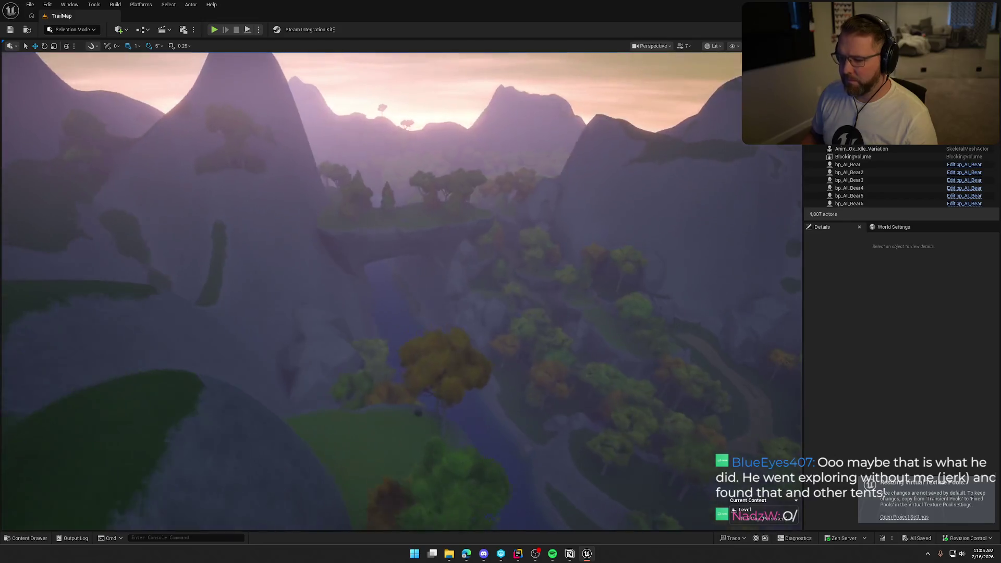
pyautogui.scroll(-3, 518, 317)
pyautogui.press('s')
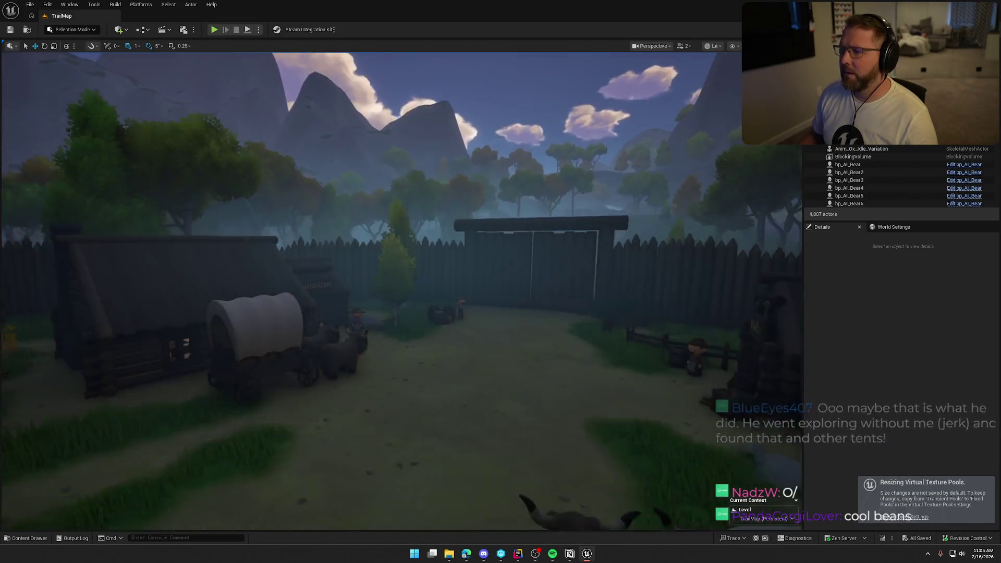
pyautogui.scroll(-2, 517, 314)
pyautogui.press('w')
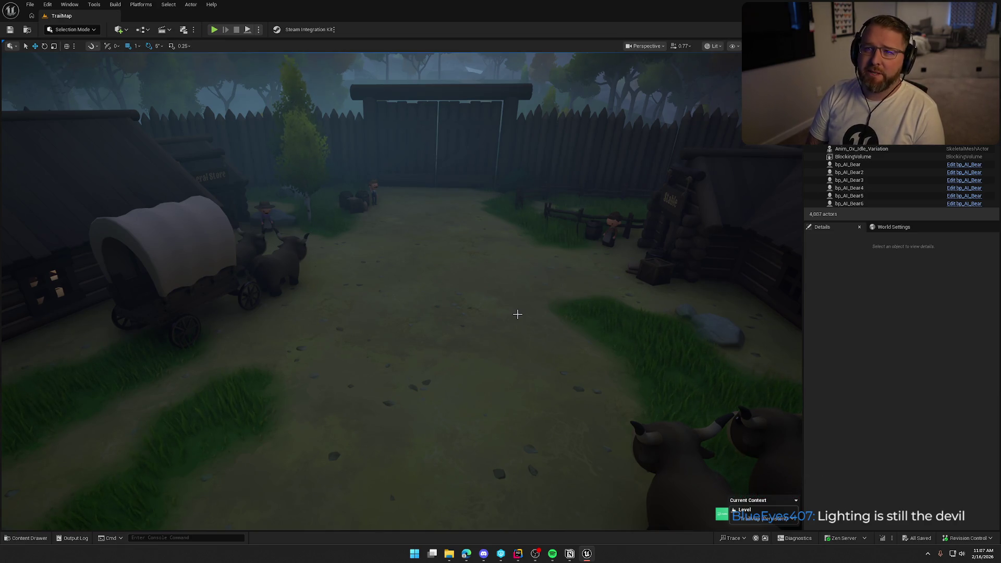
pyautogui.moveTo(492, 302)
pyautogui.mouseDown()
pyautogui.moveTo(492, 355)
pyautogui.moveTo(458, 360)
pyautogui.moveTo(492, 313)
pyautogui.moveTo(537, 313)
pyautogui.moveTo(448, 328)
pyautogui.moveTo(436, 398)
pyautogui.moveTo(408, 279)
pyautogui.mouseUp()
# - Drag bp_MoneyBag from the Items folder onto the rock by the lantern and confirm the checkout warning
pyautogui.hotkey('ctrl', 'space')
pyautogui.click(428, 267)
pyautogui.hotkey('ctrl', 'space')
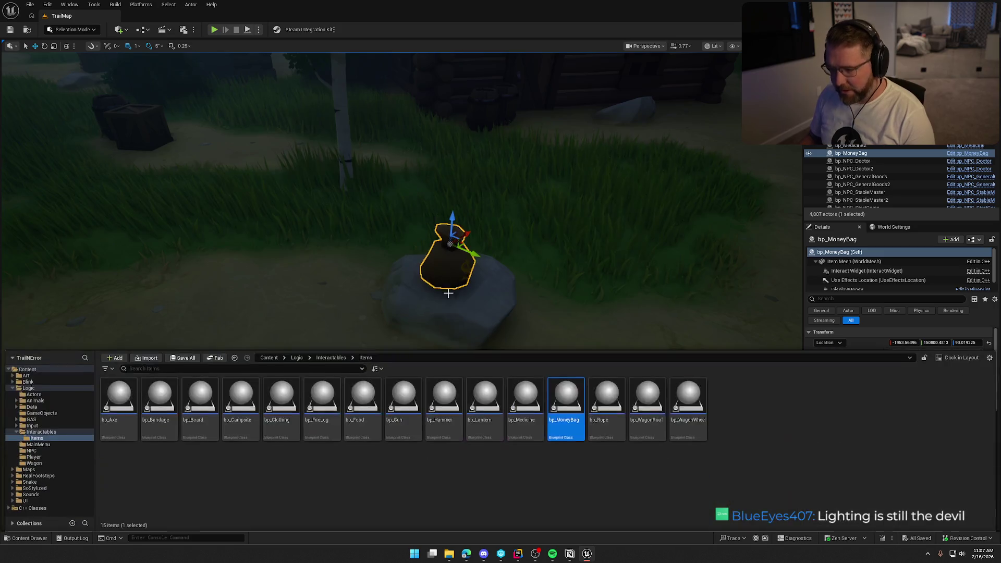
pyautogui.hotkey('ctrl', 'space')
pyautogui.moveTo(164, 304); pyautogui.dragTo(296, 280)
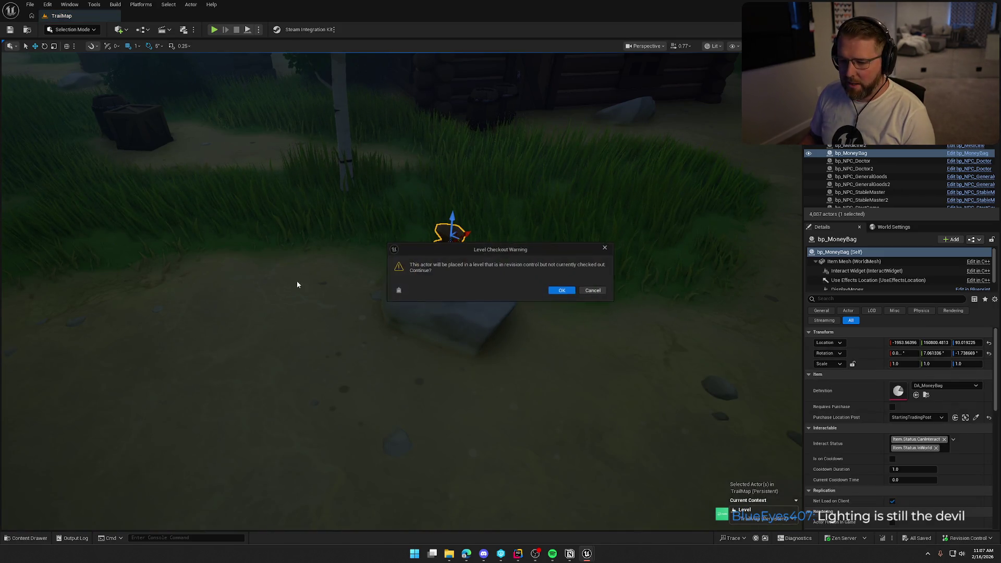
pyautogui.click(562, 291)
pyautogui.click(560, 290)
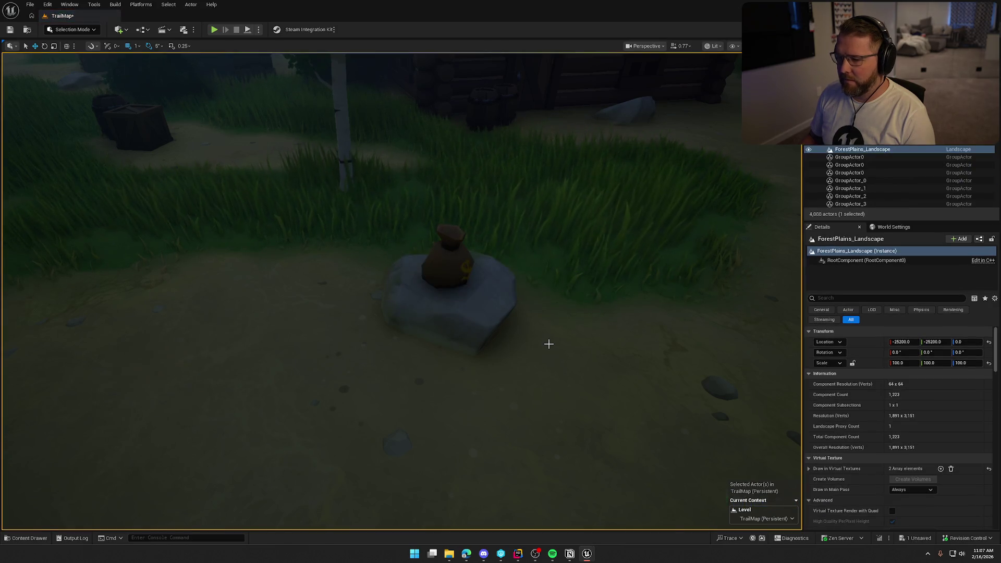
# - Restore the lantern to its earlier position, deselect it, and start a Play In Editor session
pyautogui.moveTo(548, 342)
pyautogui.mouseDown()
pyautogui.moveTo(547, 260)
pyautogui.moveTo(547, 365)
pyautogui.moveTo(493, 188)
pyautogui.mouseUp()
pyautogui.click(533, 396)
pyautogui.press('Escape')
pyautogui.click(501, 191)
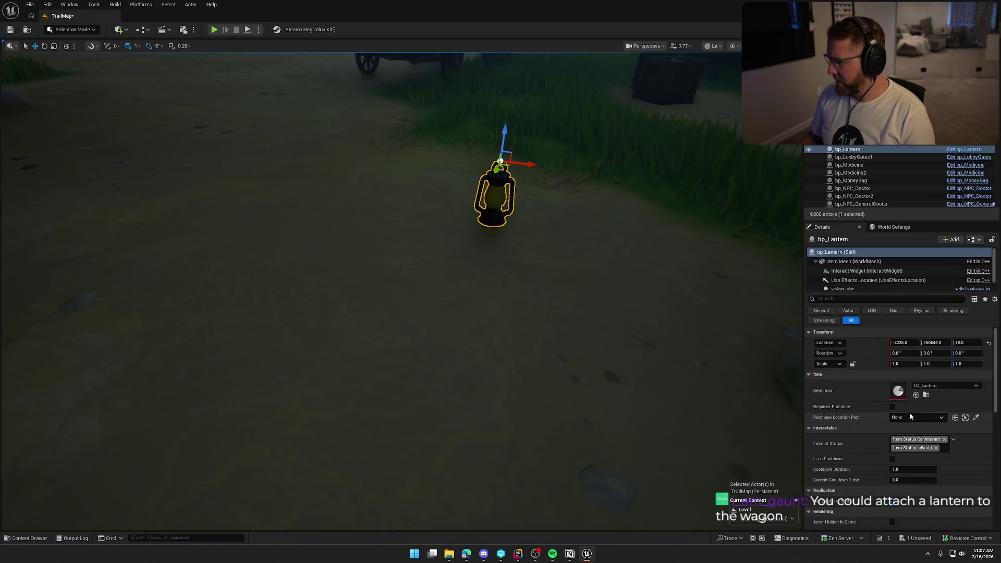
pyautogui.moveTo(500, 192); pyautogui.dragTo(385, 119)
pyautogui.press('Escape')
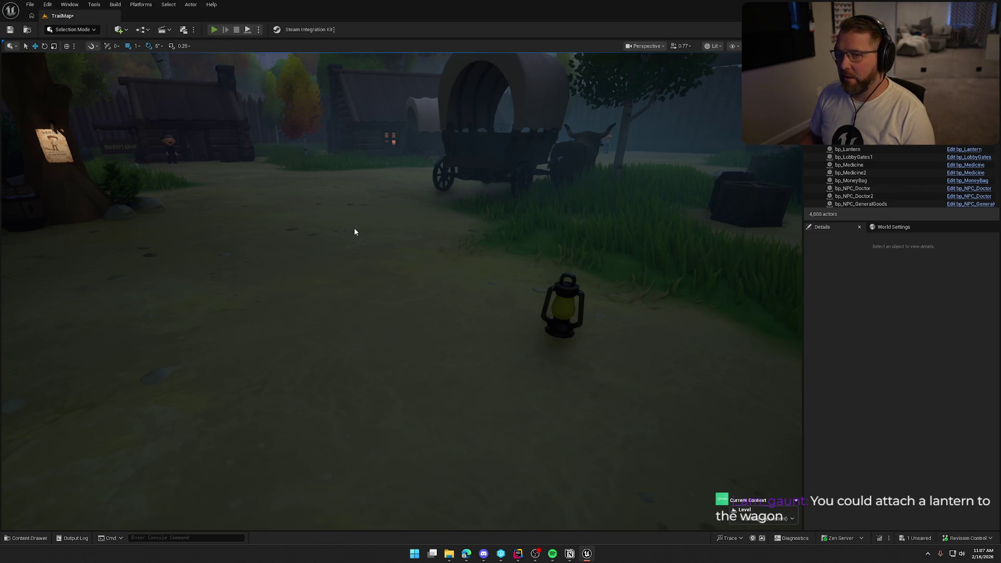
pyautogui.hotkey('alt', 'p')
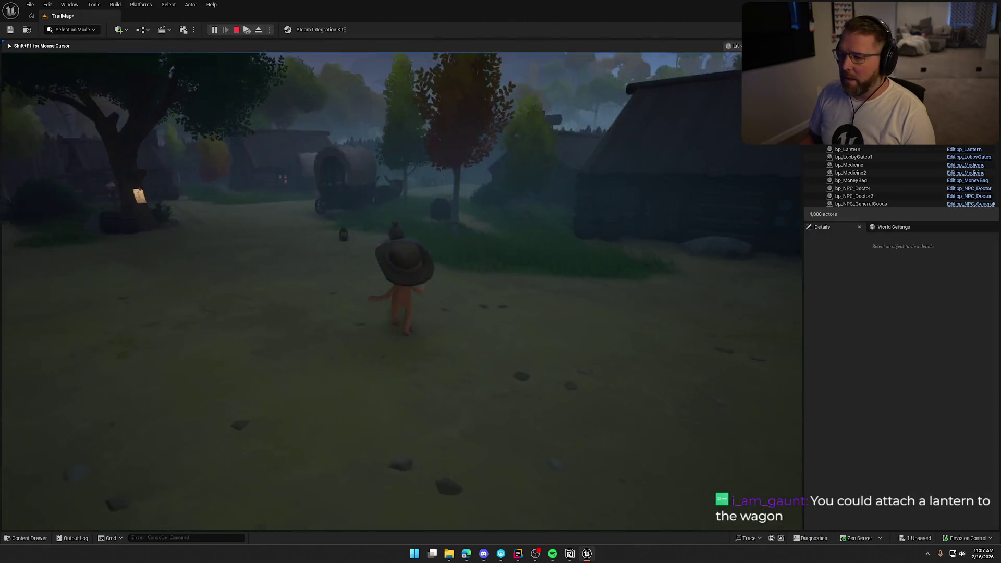
# - Pick up the lantern with E and walk the character around near the wagon
pyautogui.press('e')
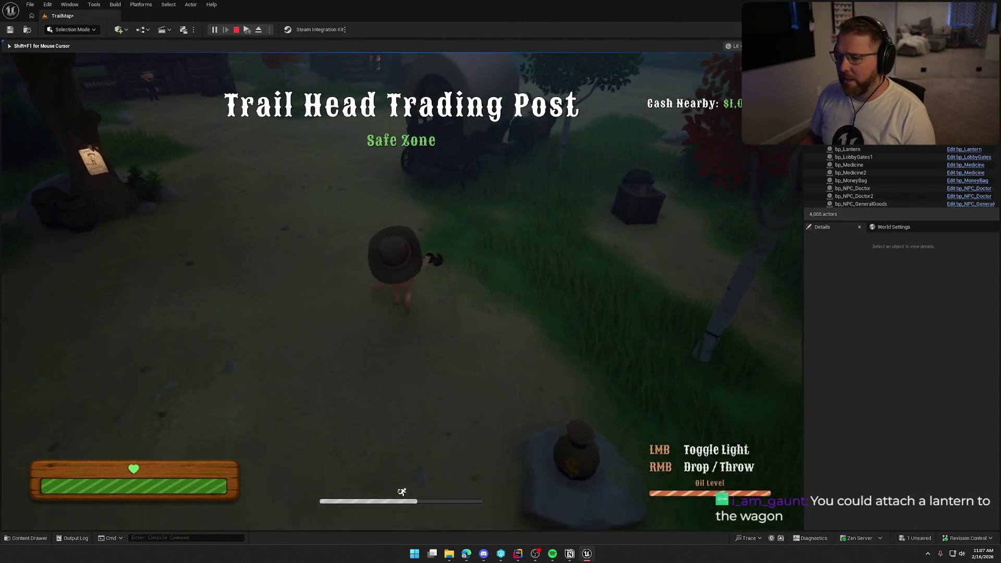
pyautogui.press('w')
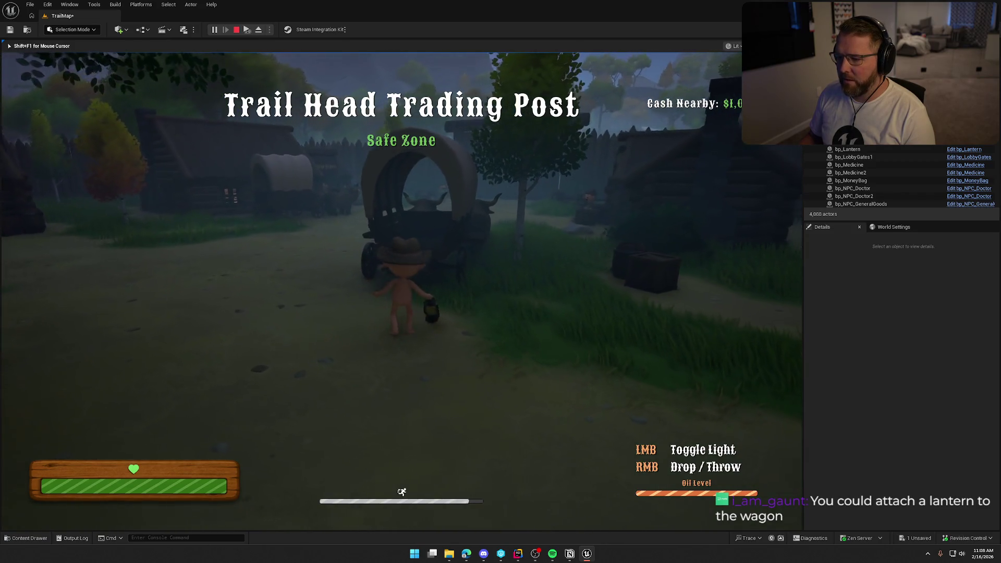
pyautogui.press('s')
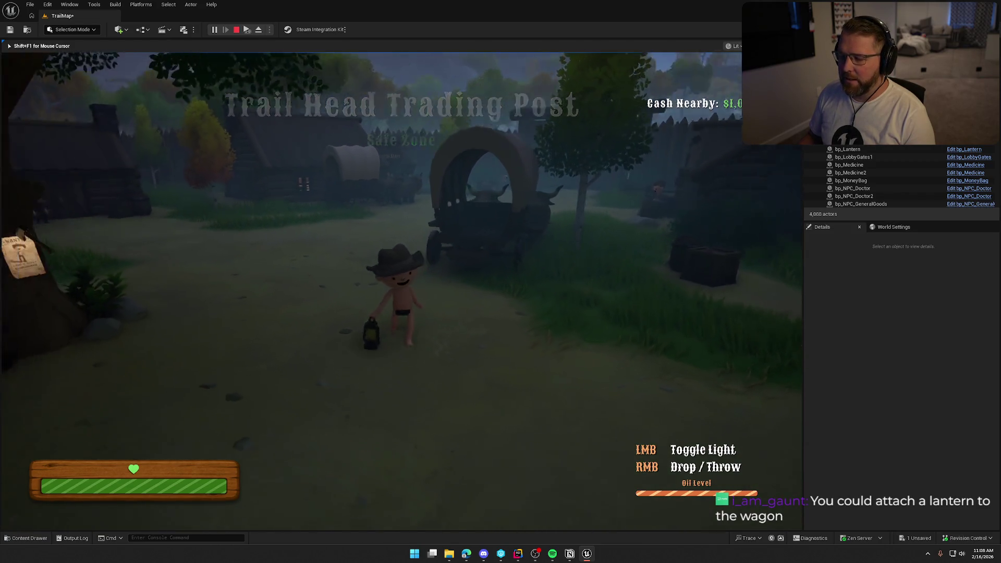
pyautogui.press('w')
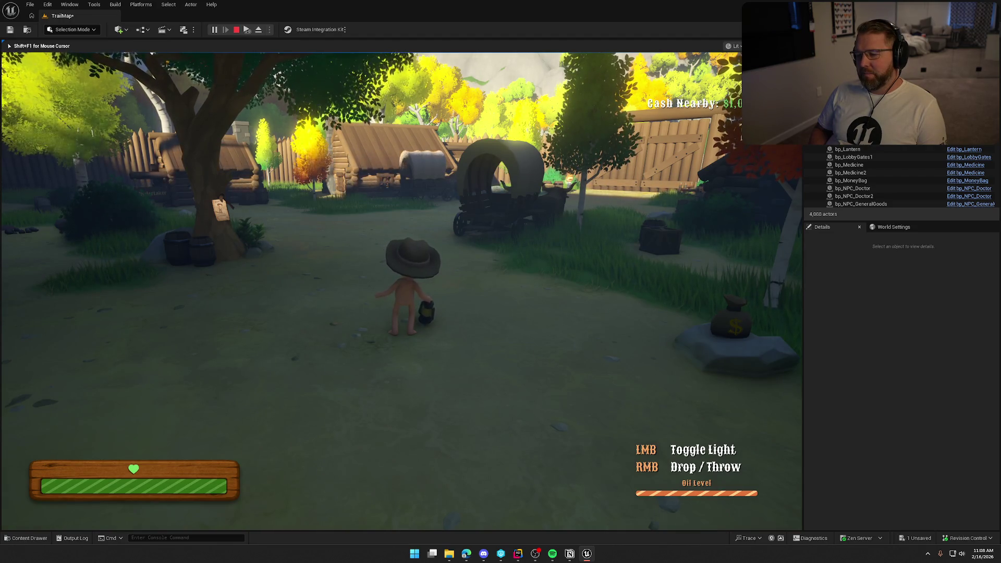
# - Run 'slomo 10' in the console to speed game time tenfold toward nightfall
pyautogui.press('`')
pyautogui.write('so')
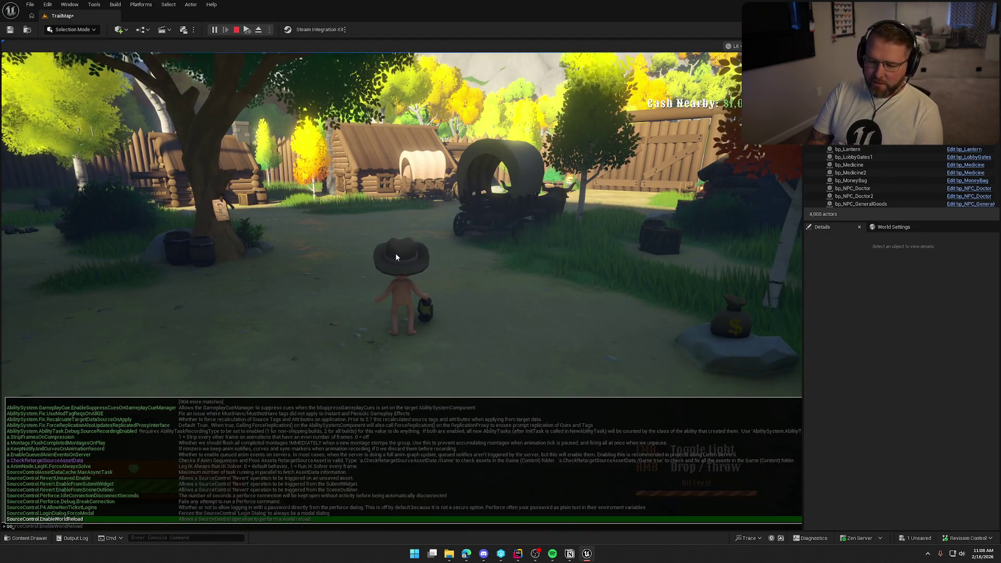
pyautogui.press('BackSpace')
pyautogui.write('lomo')
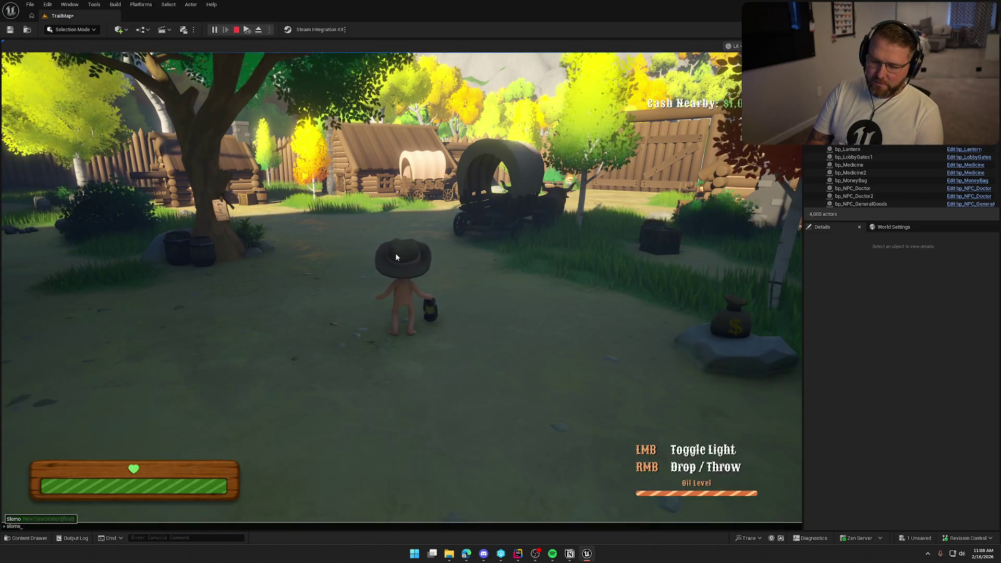
pyautogui.write(' 10')
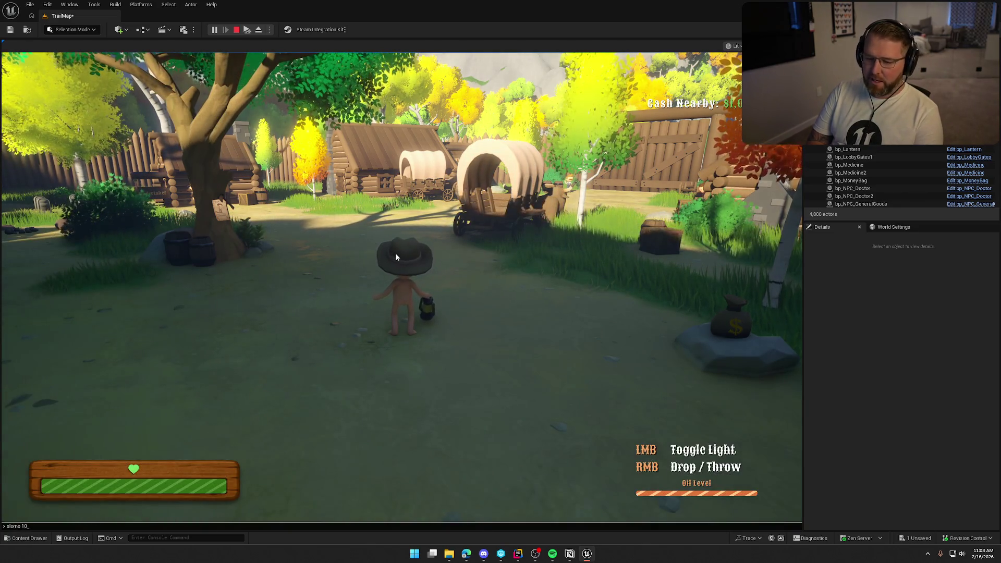
pyautogui.press('Return')
pyautogui.press('`')
pyautogui.press('Up')
pyautogui.press('BackSpace')
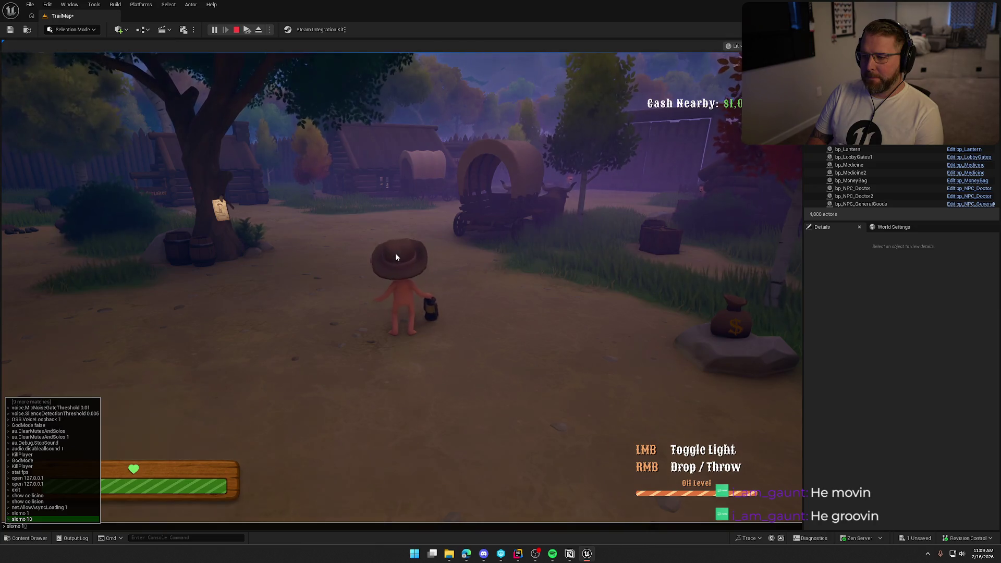
pyautogui.press('Return')
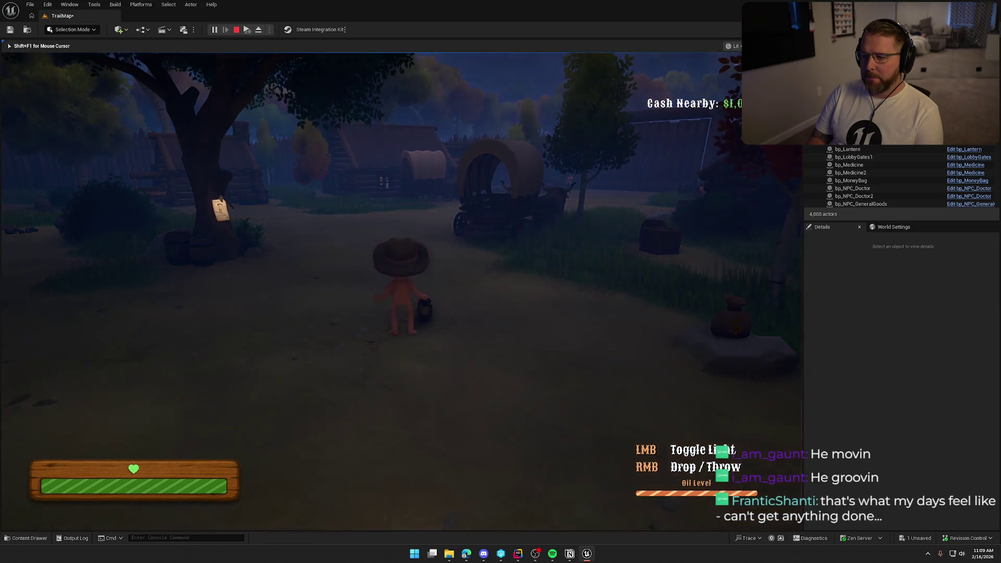
# - Toggle the lantern light on, off, and on again while running toward the General Goods building
pyautogui.click(395, 252)
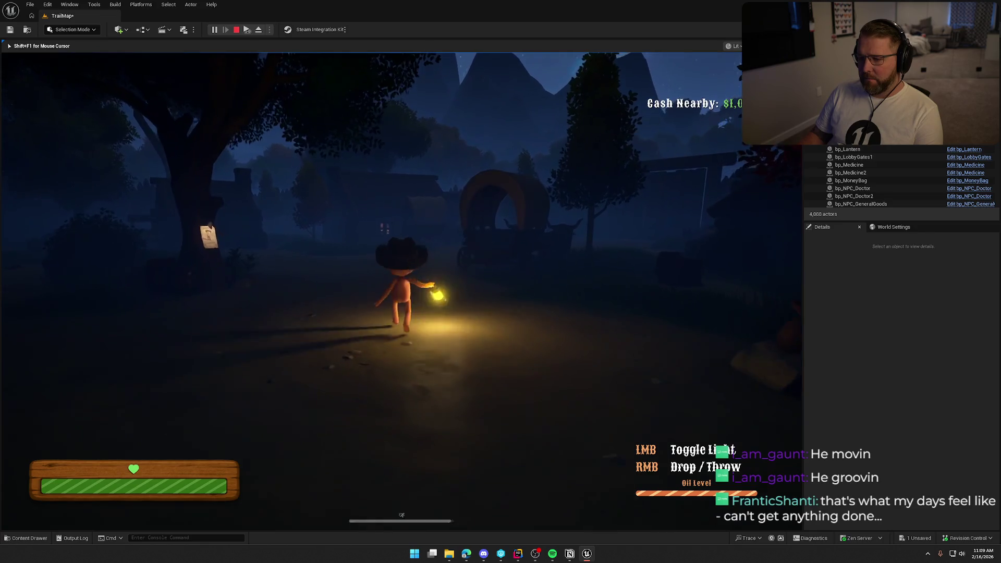
pyautogui.hotkey('shift', 'w')
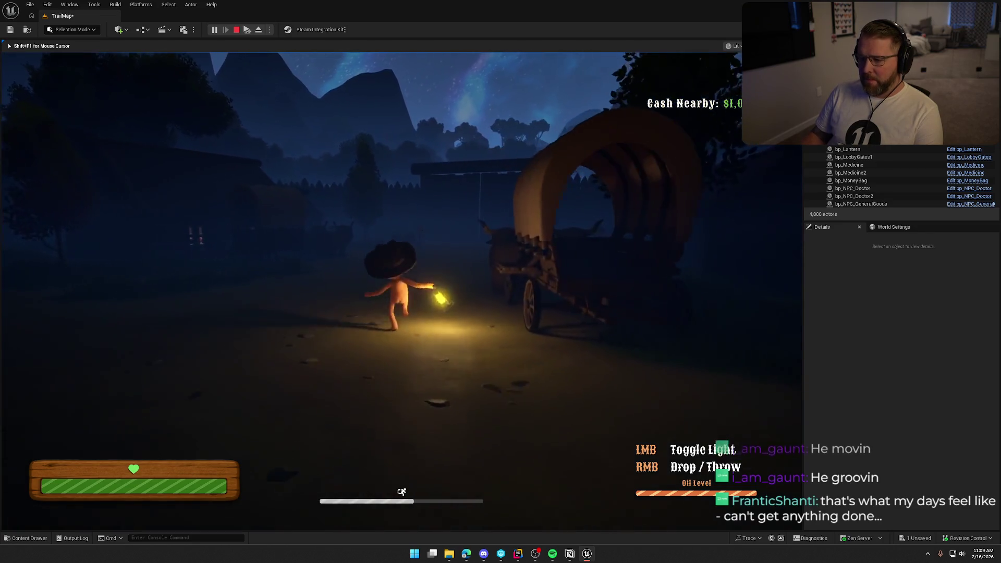
pyautogui.click(396, 282)
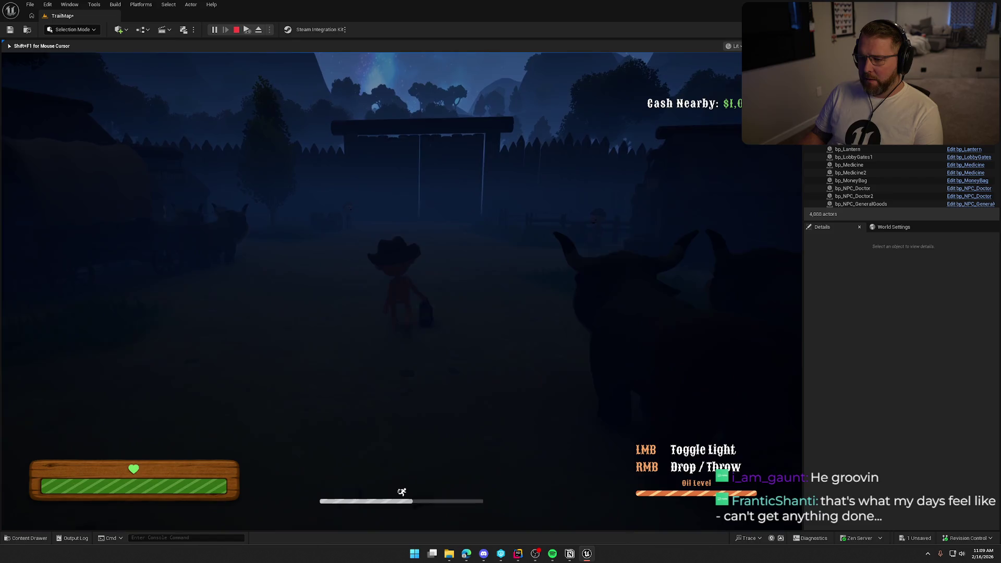
pyautogui.click(401, 282)
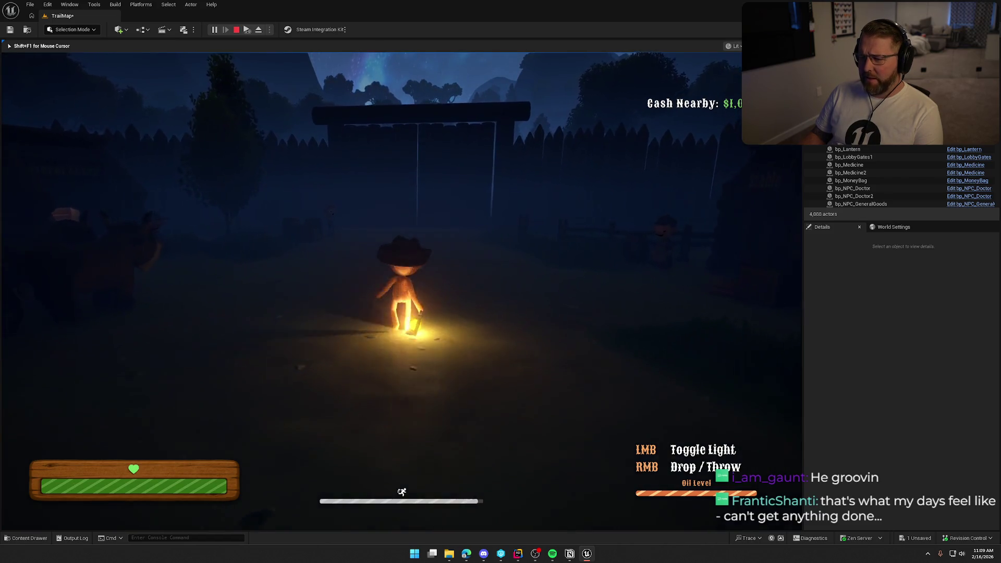
pyautogui.hotkey('shift', 'w')
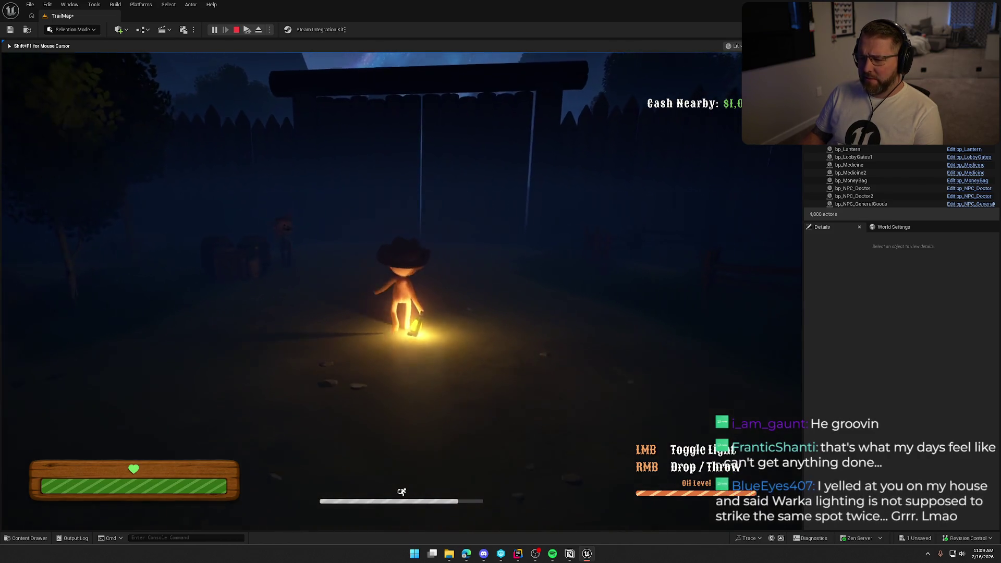
pyautogui.hotkey('shift', 'w')
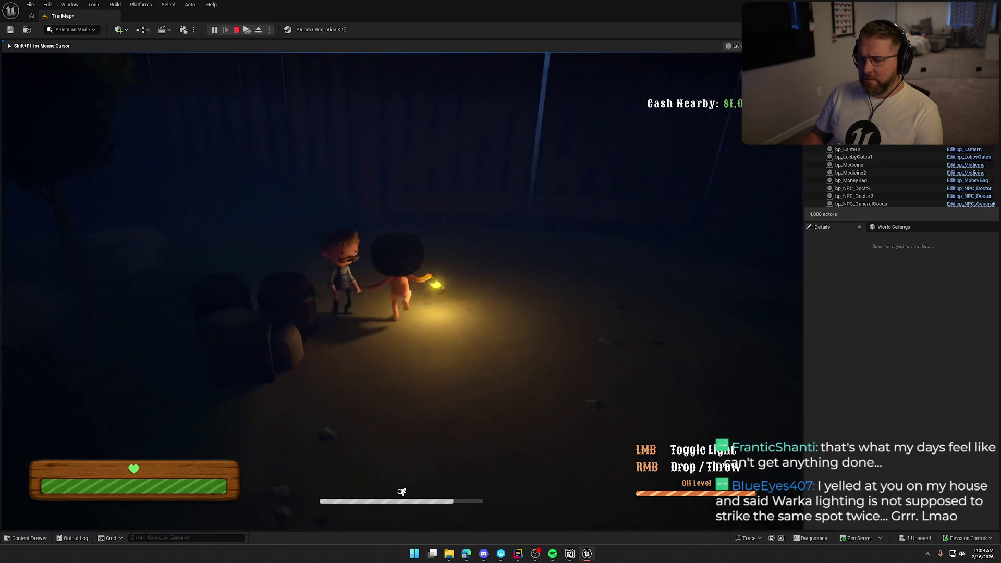
pyautogui.hotkey('shift', 'w')
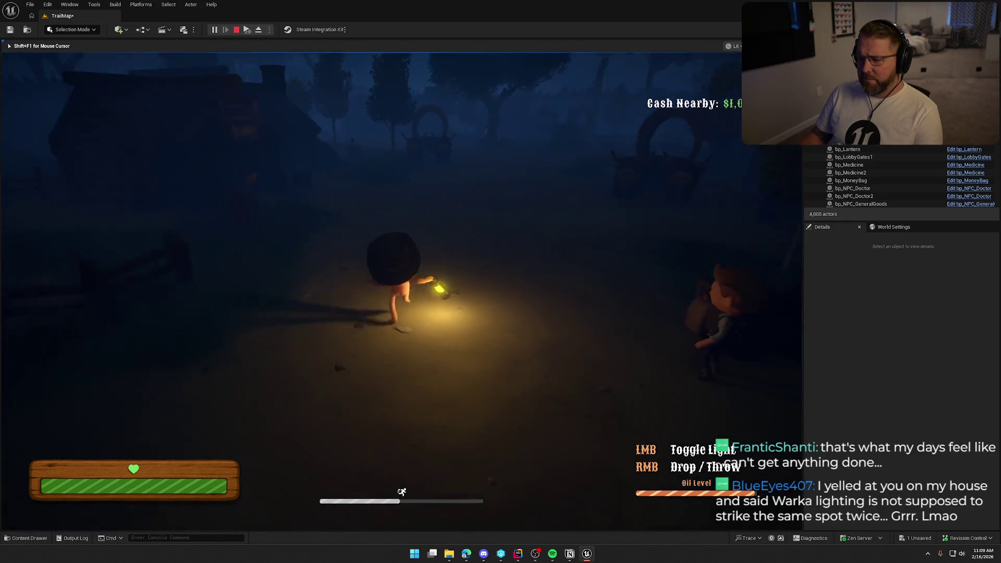
pyautogui.hotkey('shift', 'w')
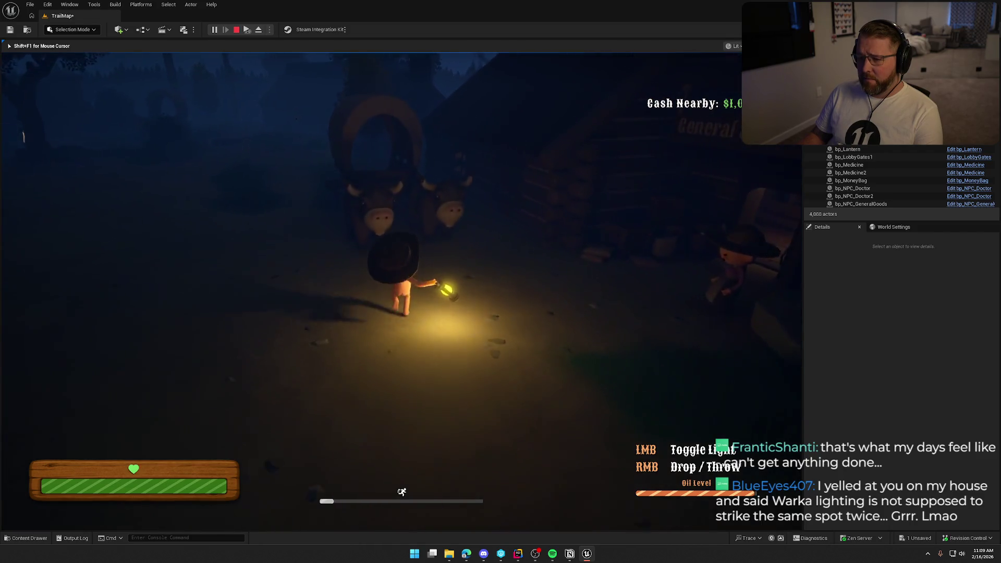
# - Walk the lit lantern through the wooden gate and along the forest trail
pyautogui.press('w')
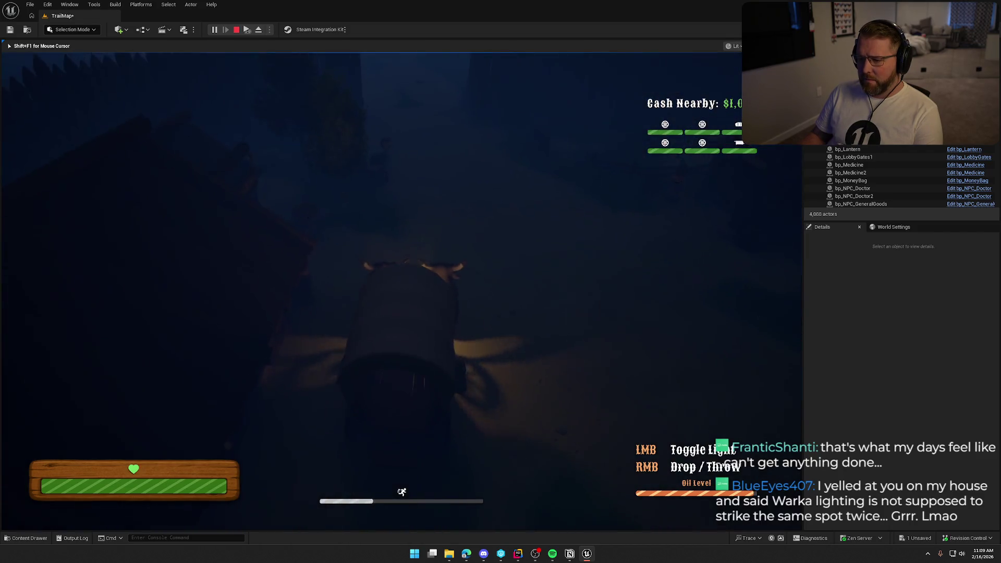
pyautogui.press('w')
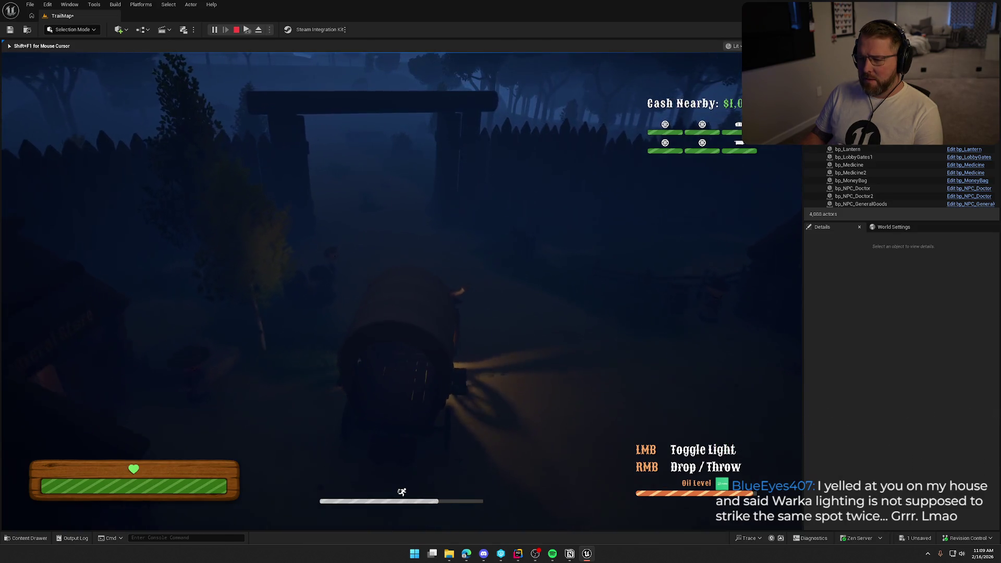
pyautogui.press('w')
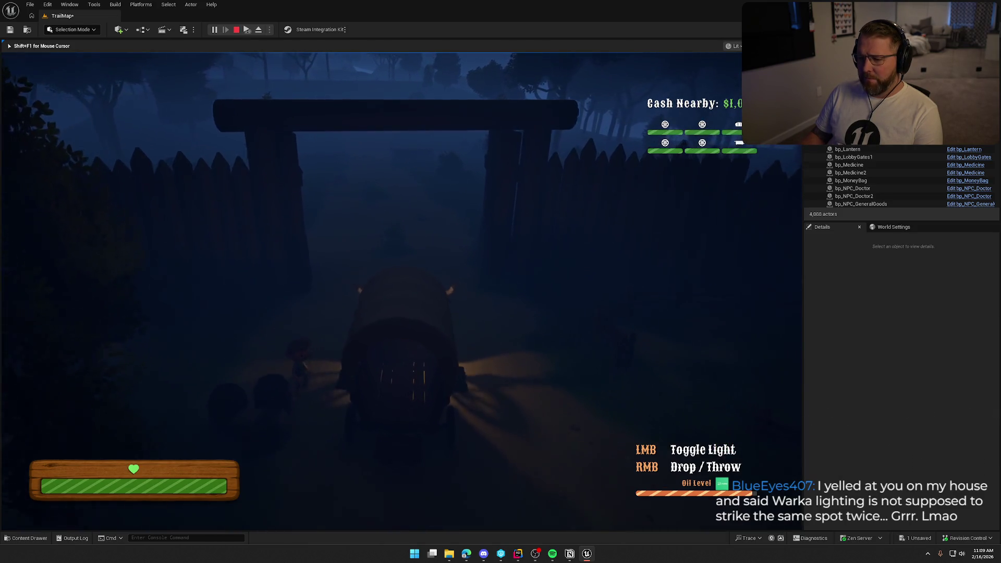
pyautogui.press('w')
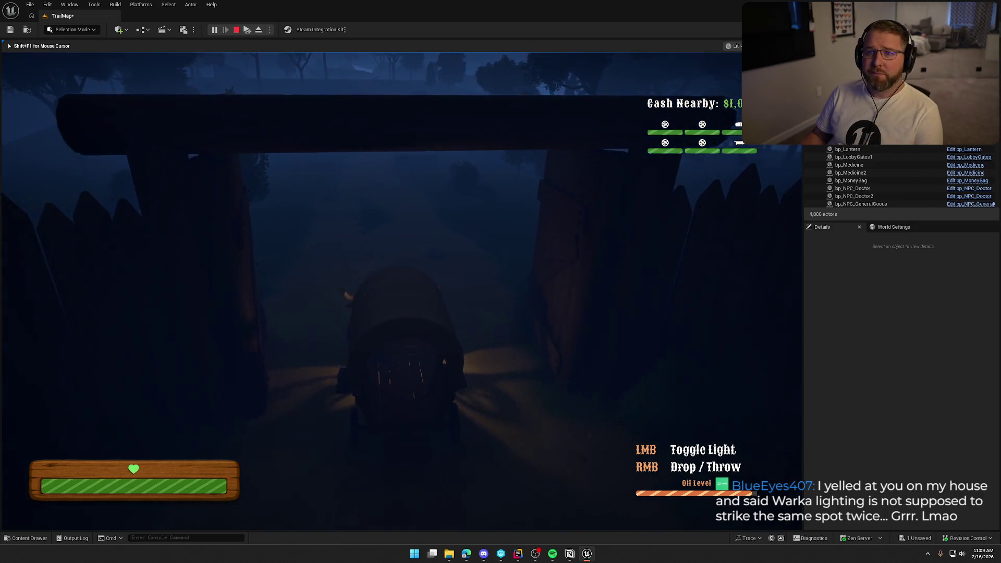
pyautogui.press('w')
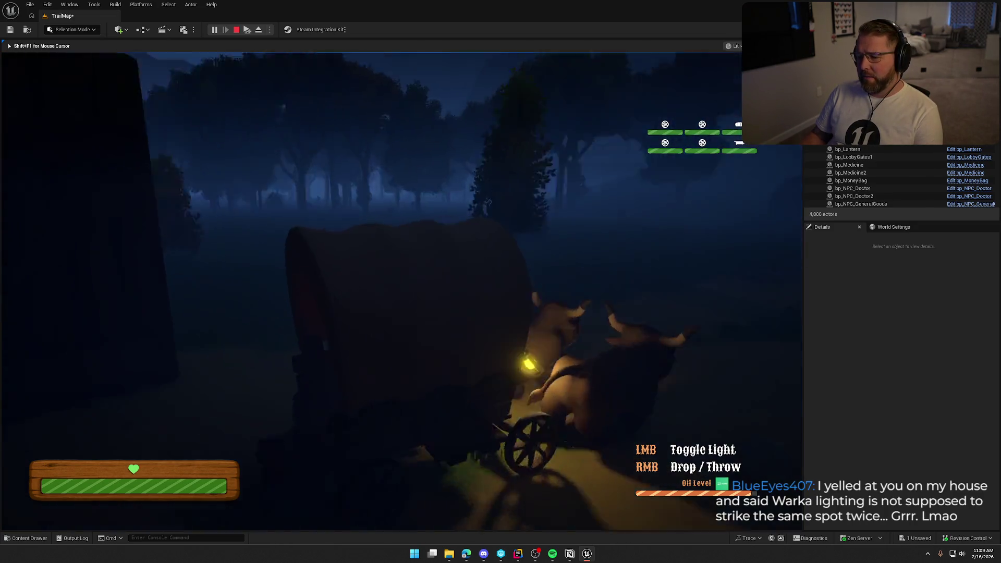
pyautogui.press('w')
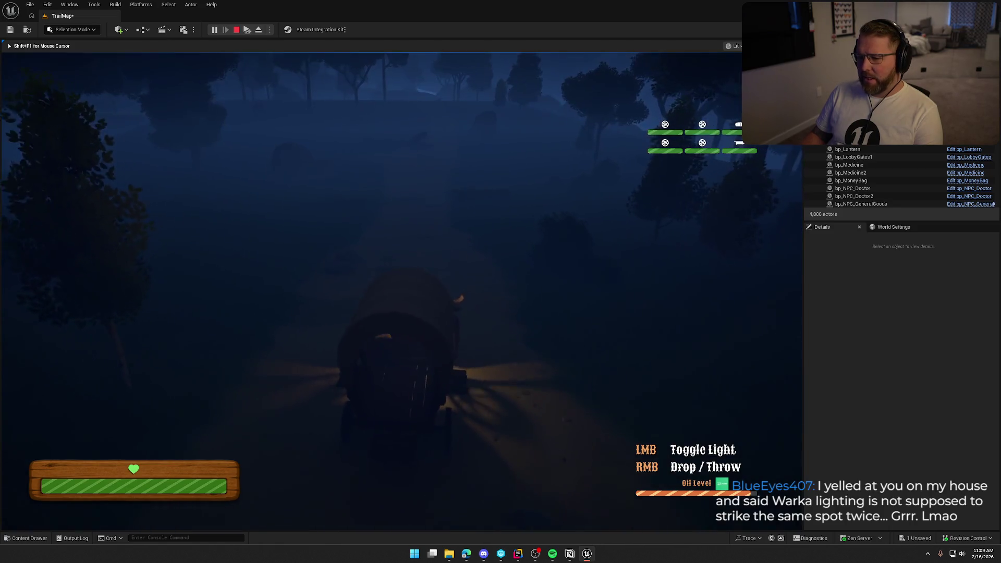
pyautogui.press('w')
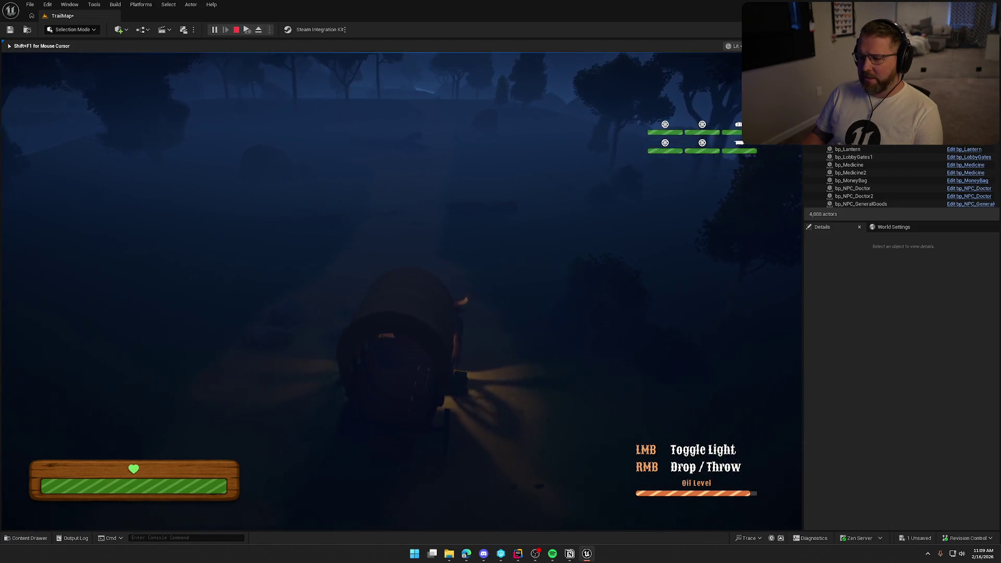
pyautogui.press('w')
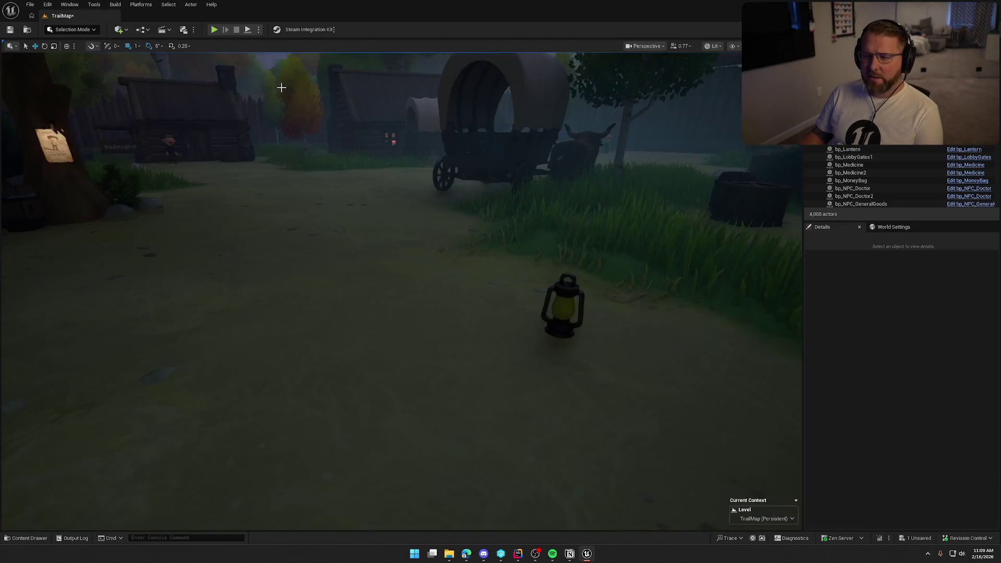
# - Stop the play session and open bp_Lantern from the Items folder in the Content Drawer
pyautogui.press('Escape')
pyautogui.hotkey('ctrl', 'space')
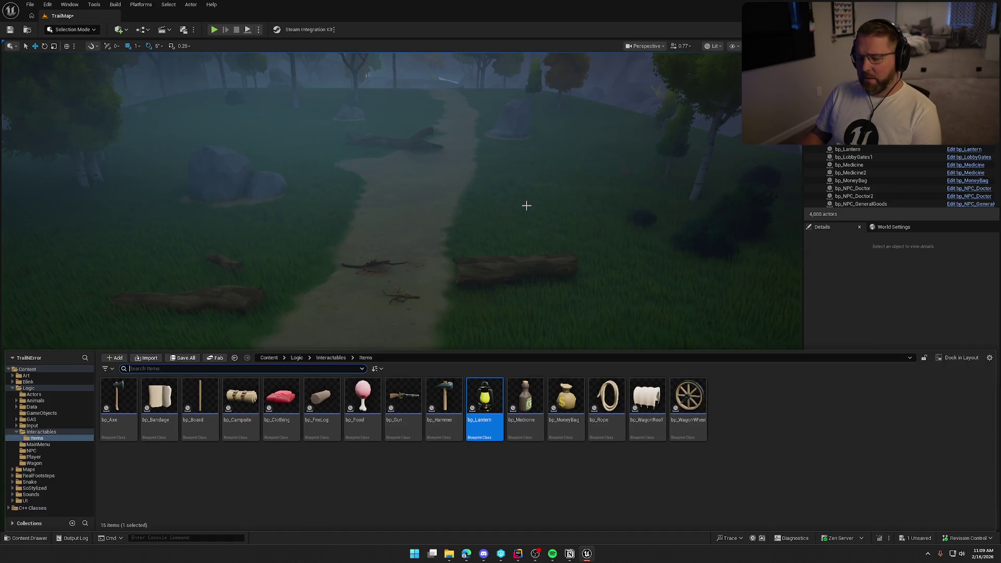
pyautogui.click(527, 205)
pyautogui.hotkey('ctrl', 'space')
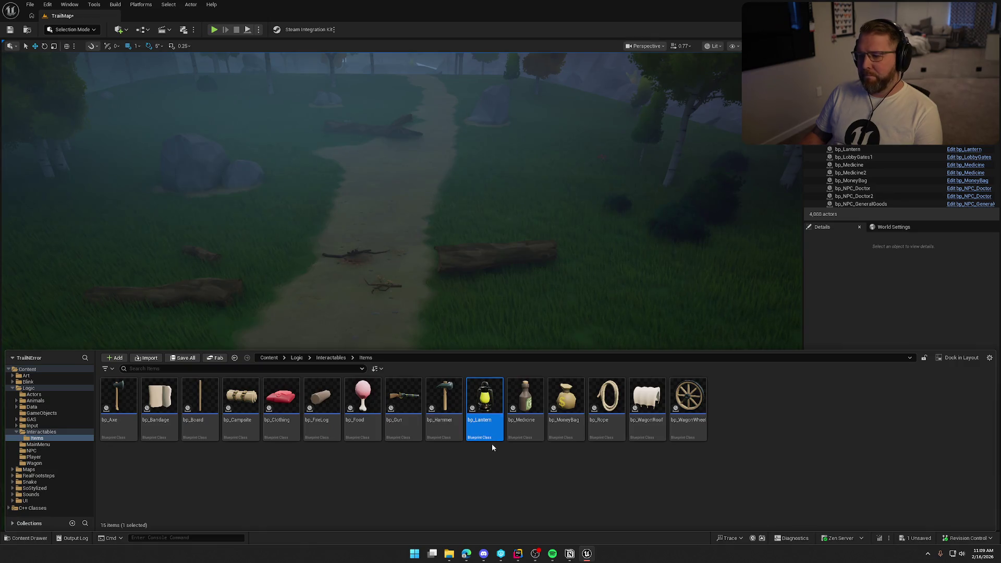
pyautogui.doubleClick(485, 405)
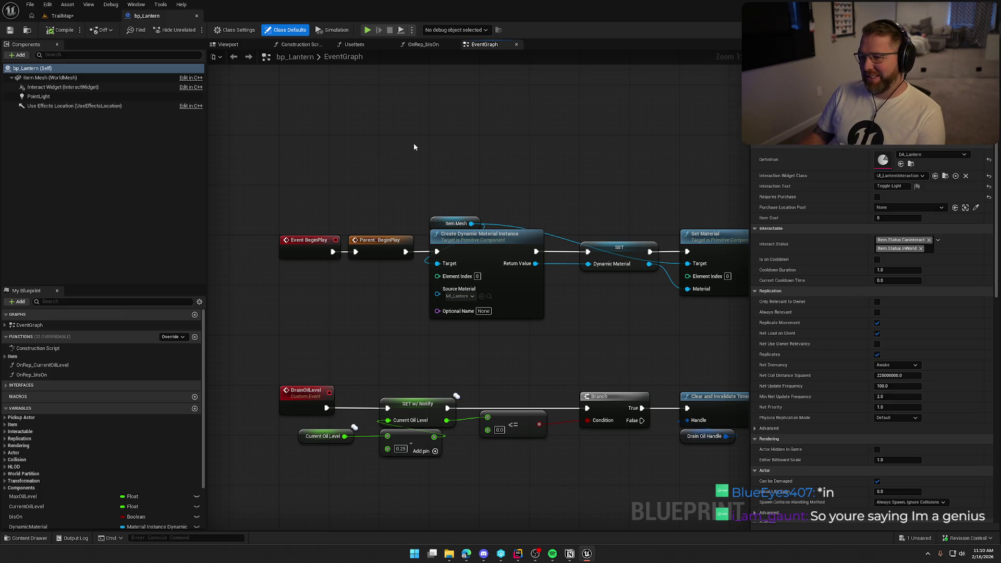
# - Review bp_Lantern's EventGraph and UseItem graph, then switch to the OnRep_bIsOn function
pyautogui.moveTo(414, 147); pyautogui.dragTo(344, 80)
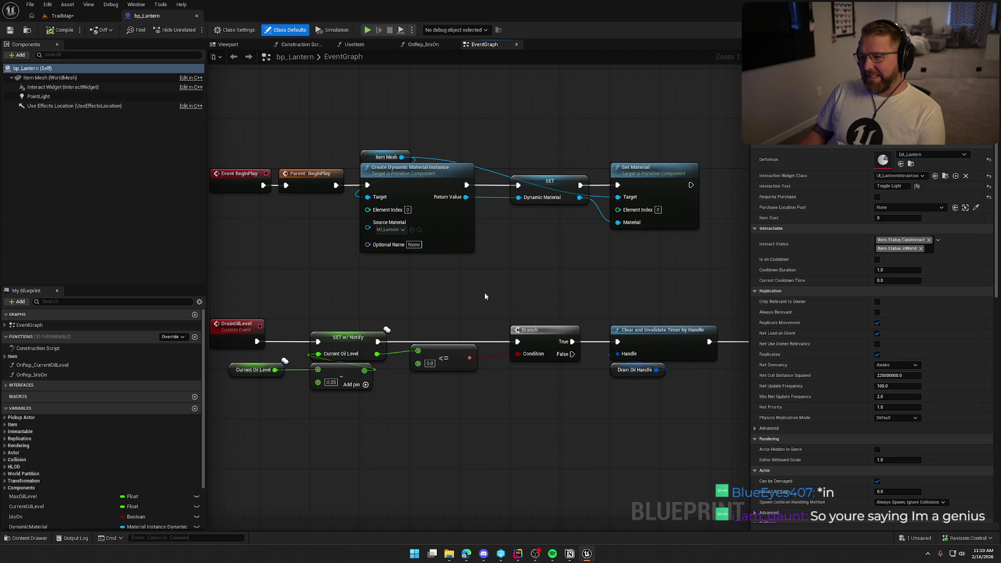
pyautogui.moveTo(553, 232)
pyautogui.mouseDown()
pyautogui.moveTo(588, 205)
pyautogui.moveTo(342, 186)
pyautogui.moveTo(664, 235)
pyautogui.mouseUp()
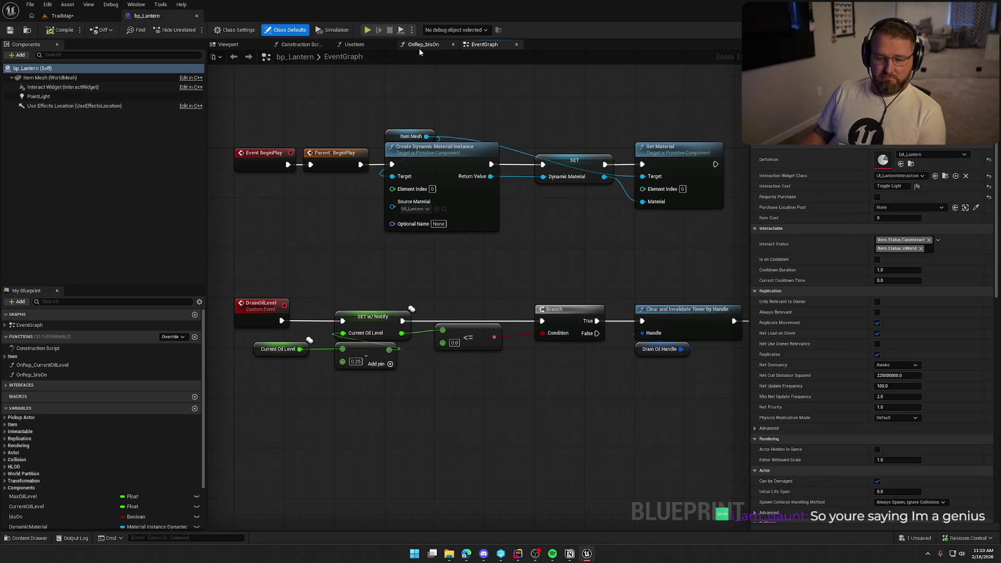
pyautogui.scroll(-2, 156, 396)
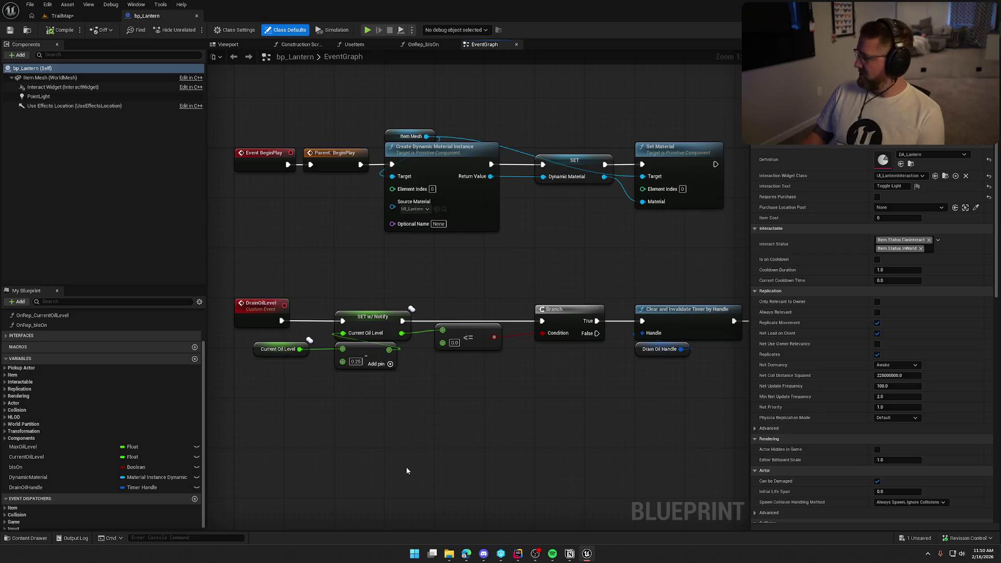
pyautogui.click(355, 45)
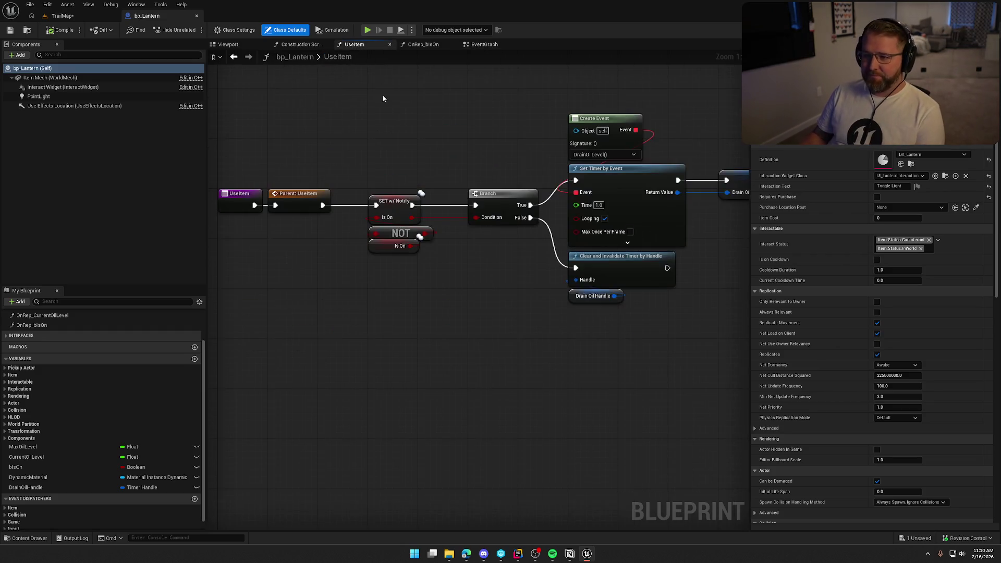
pyautogui.moveTo(476, 329); pyautogui.dragTo(351, 336)
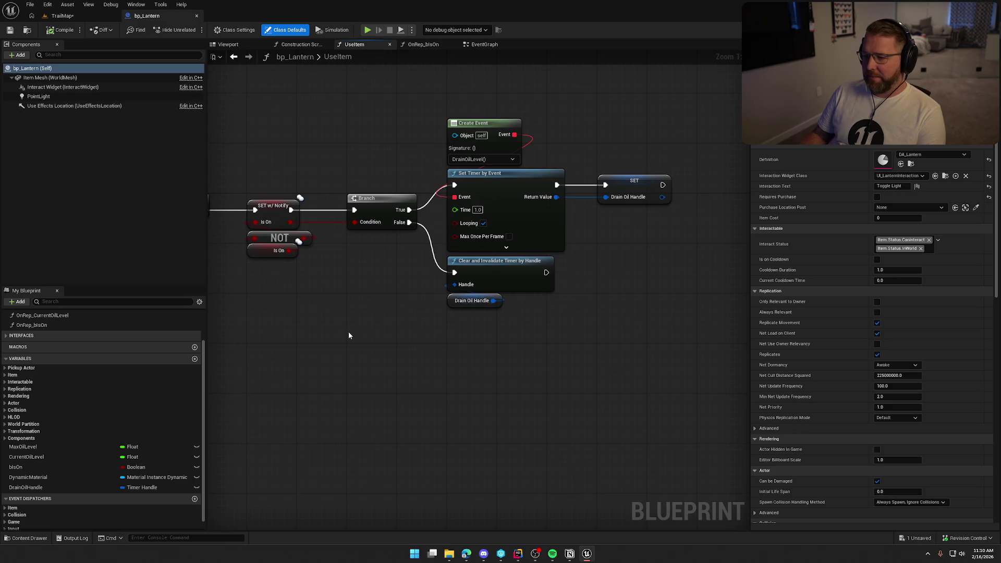
pyautogui.moveTo(353, 330); pyautogui.dragTo(466, 325)
pyautogui.click(417, 46)
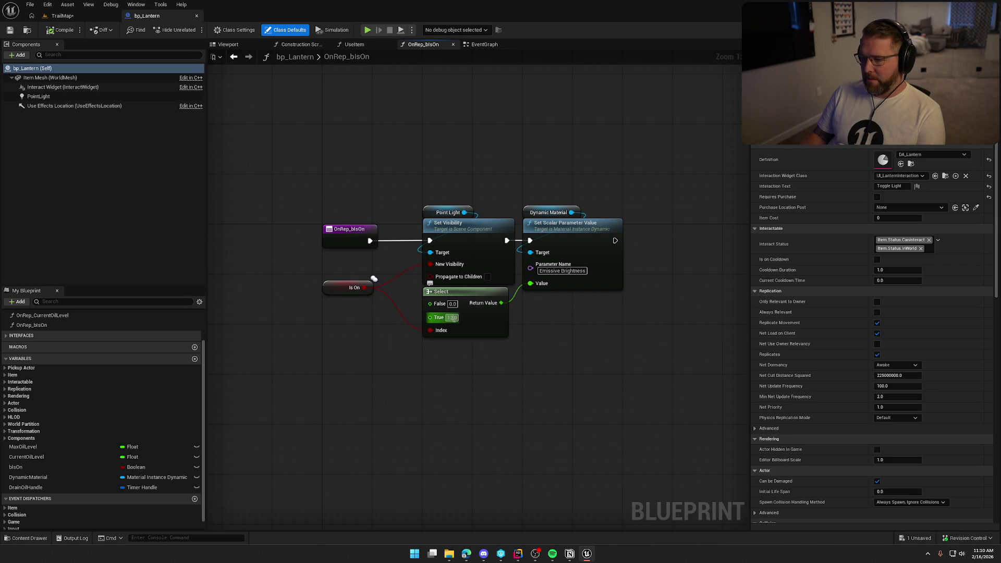
# - Set the lantern PointLight's Intensity to 1000 and Attenuation Radius to 3000
pyautogui.click(440, 213)
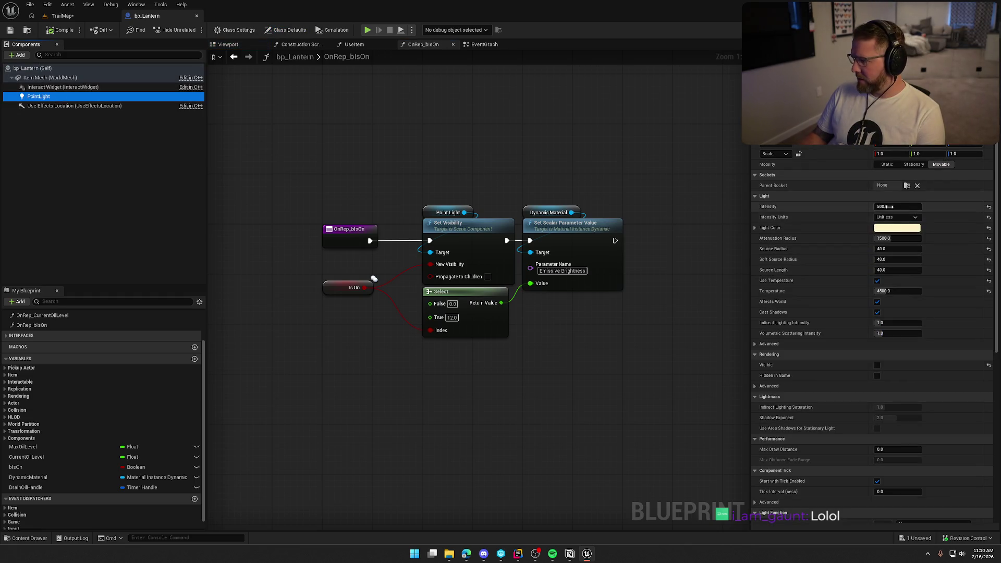
pyautogui.click(897, 207)
pyautogui.write('1000')
pyautogui.press('Return')
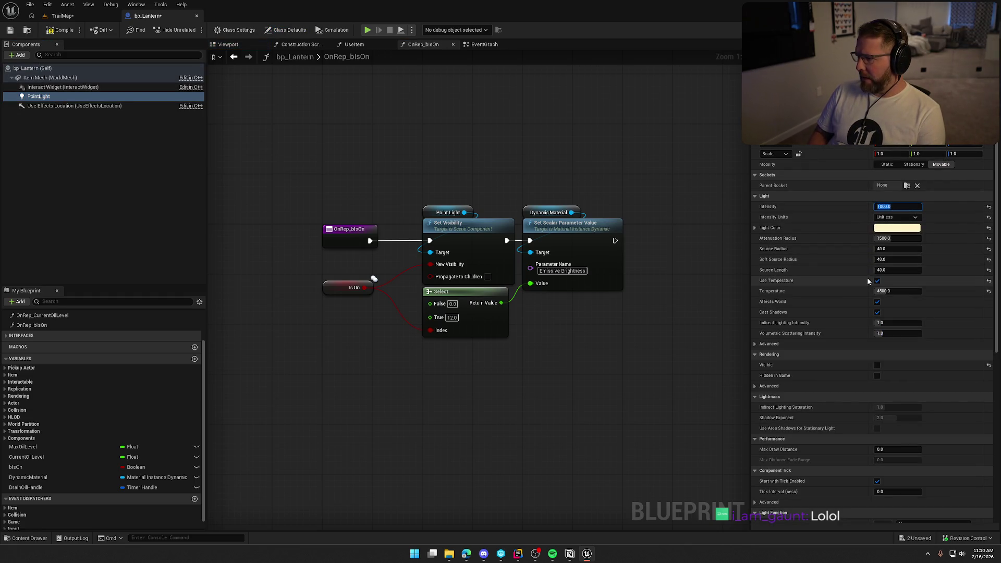
pyautogui.press('Tab')
pyautogui.press('Tab')
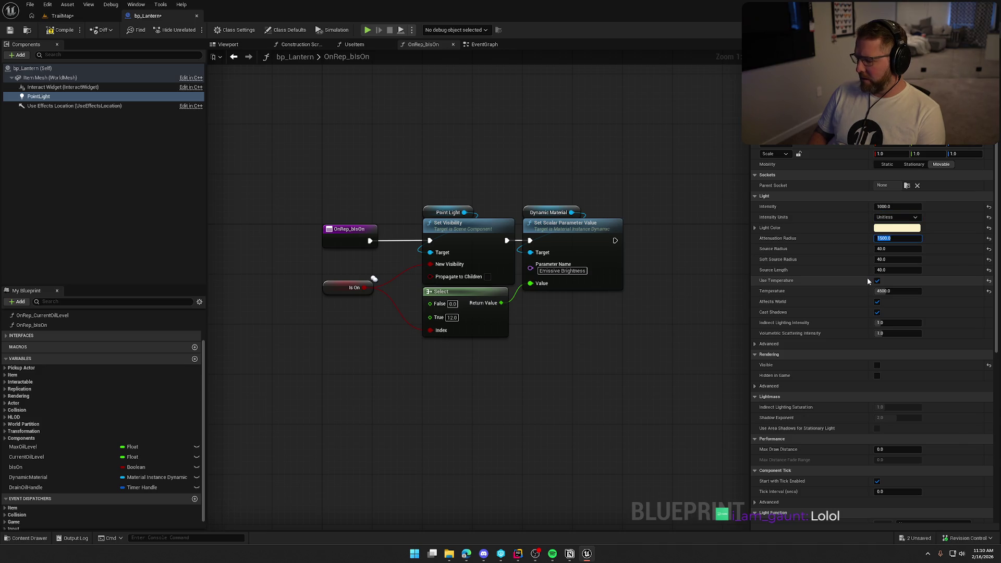
pyautogui.write('3000')
pyautogui.press('Return')
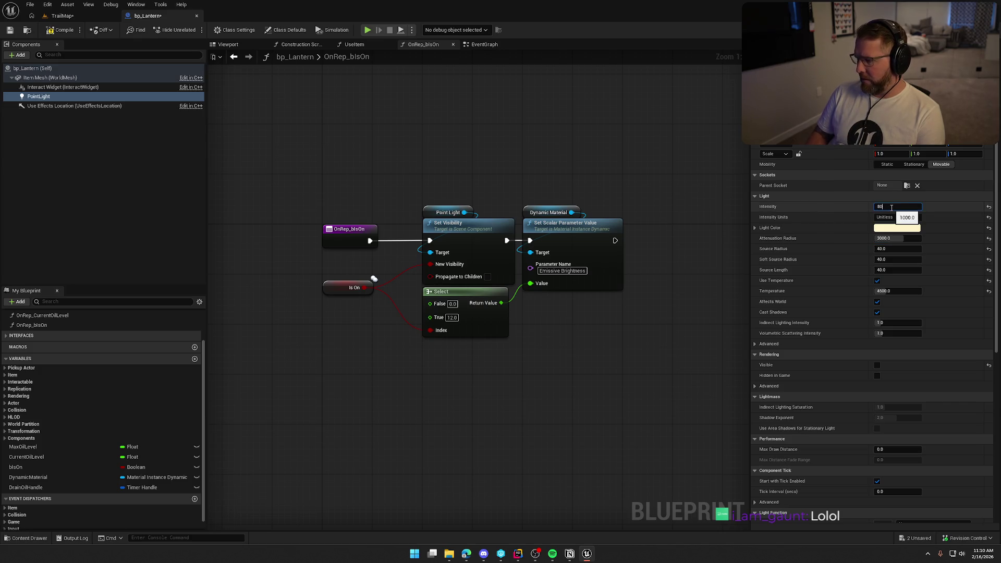
# - Compile bp_Lantern, check out the asset, and return to the TrailMap level
pyautogui.click(69, 29)
pyautogui.click(511, 364)
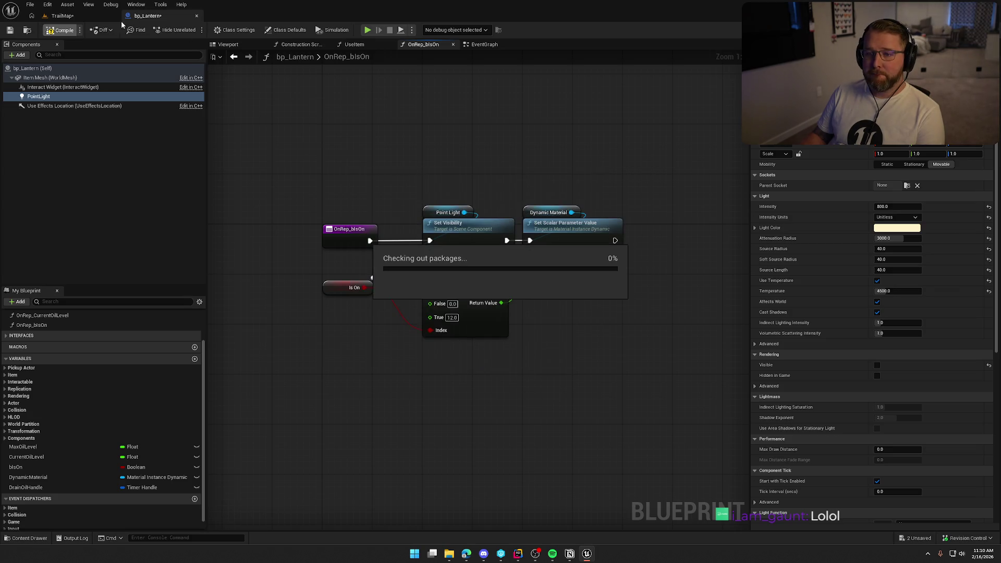
pyautogui.click(63, 16)
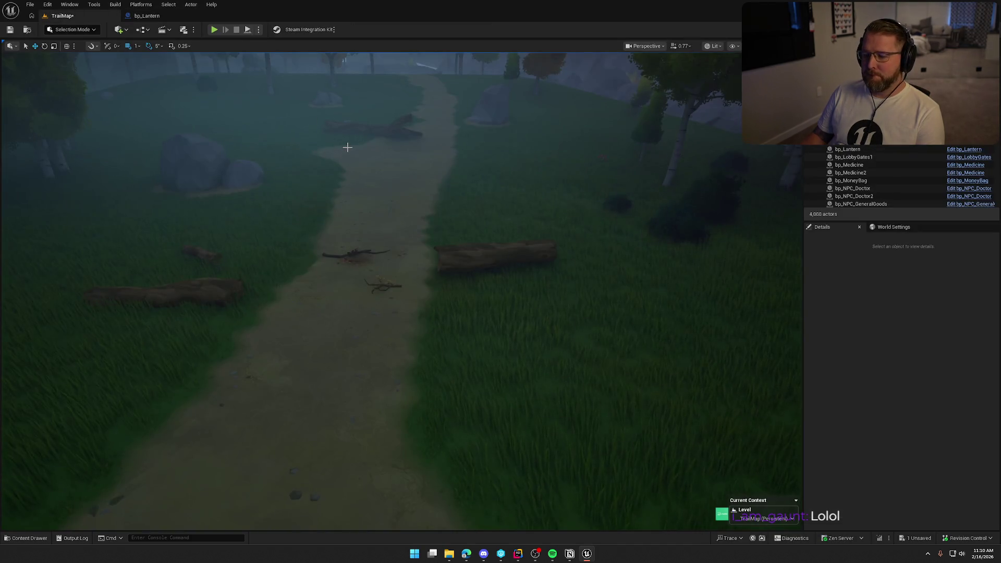
# - Fly the viewport to the village yard, start a play session, and walk toward the lantern
pyautogui.press('1')
pyautogui.moveTo(351, 148); pyautogui.dragTo(351, 147)
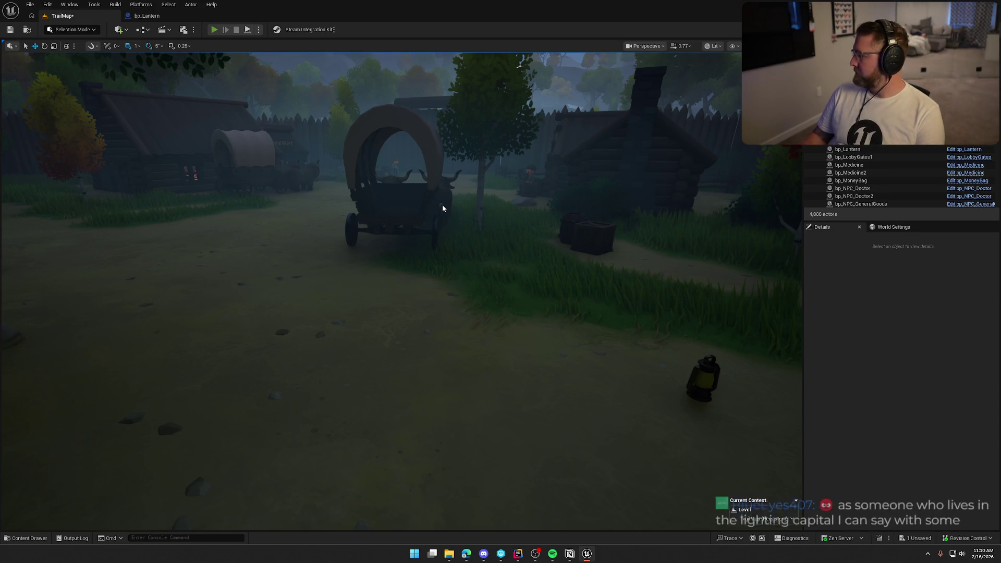
pyautogui.hotkey('alt', 'p')
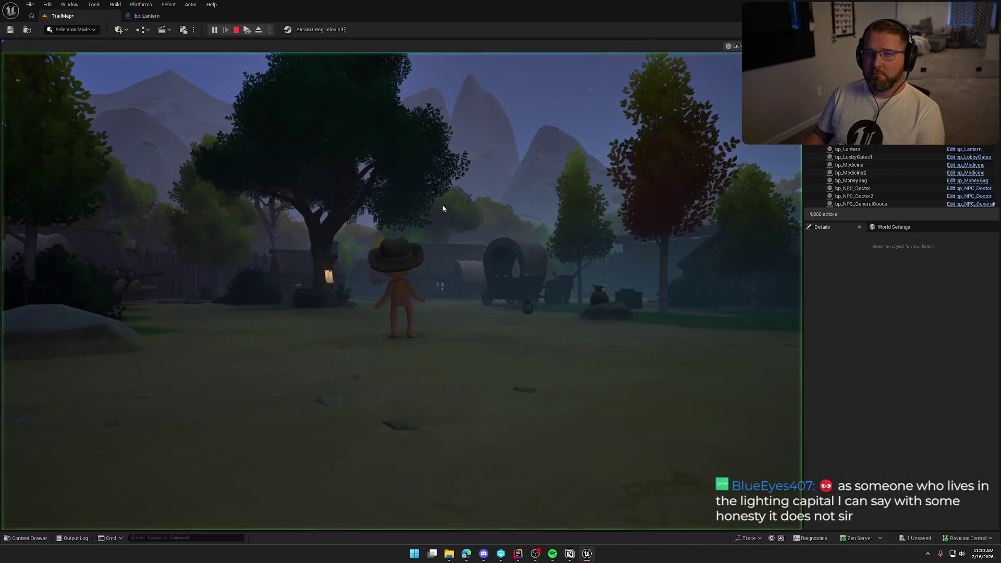
pyautogui.press('w')
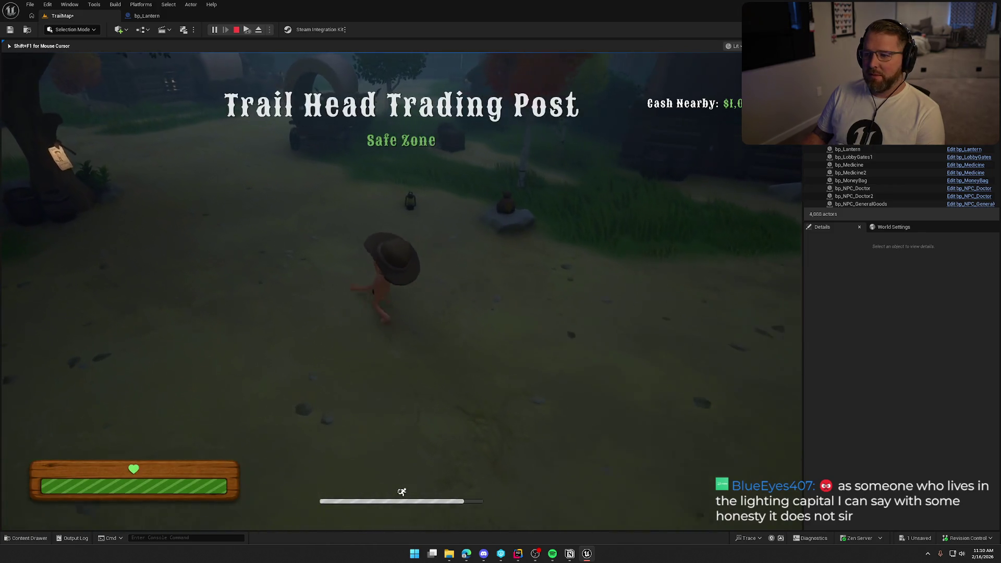
pyautogui.press('w')
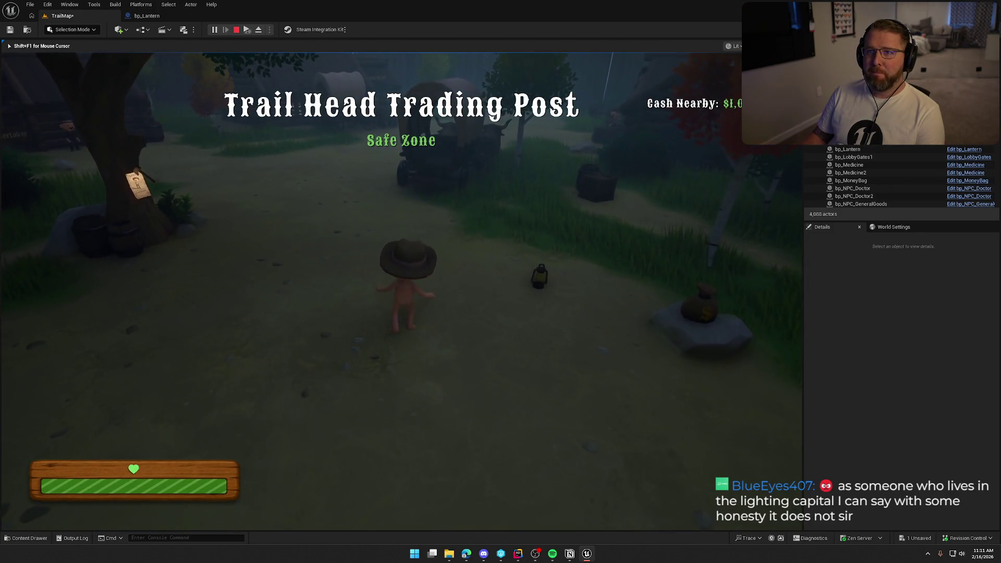
pyautogui.press('w')
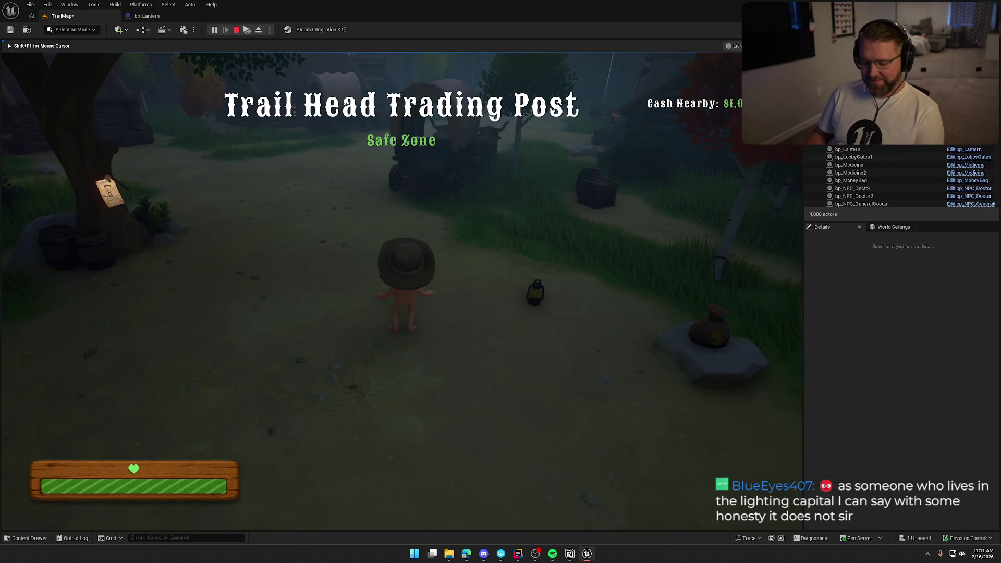
# - Run the console command slomo 1 for normal speed, then pick up the lantern
pyautogui.hotkey('shift', 'F1')
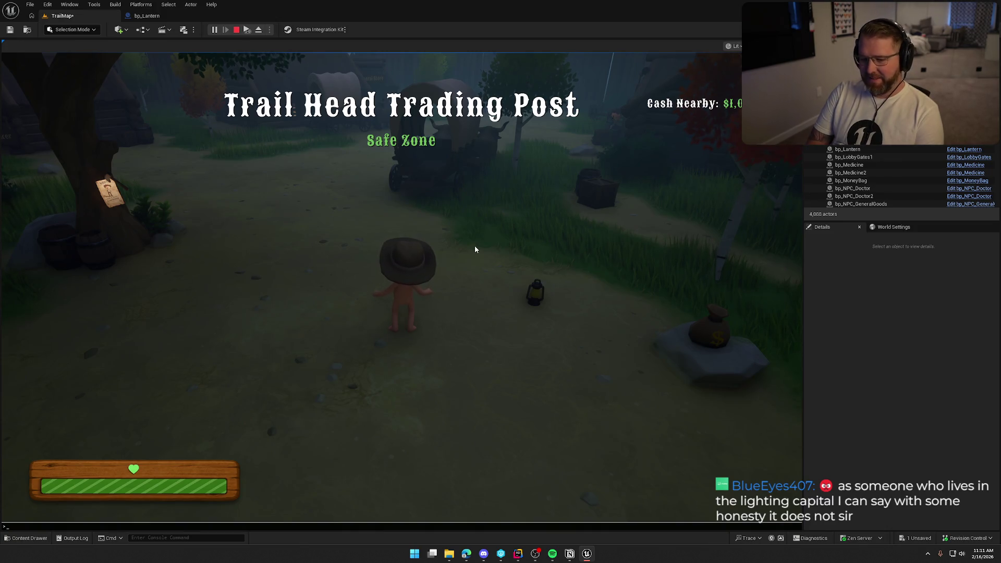
pyautogui.press('`')
pyautogui.press('`')
pyautogui.press('`')
pyautogui.press('`')
pyautogui.write('slomo 10')
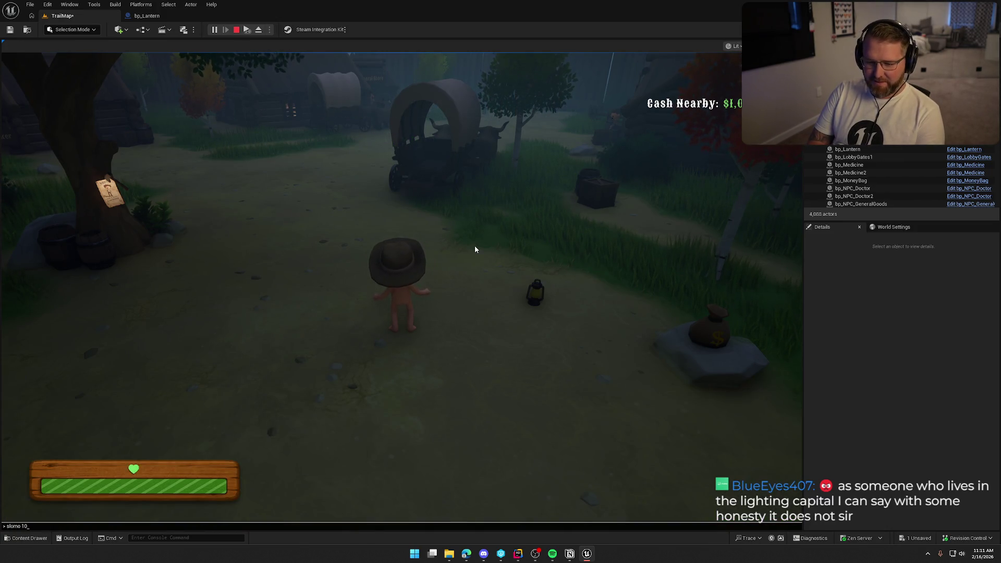
pyautogui.press('Return')
pyautogui.click(475, 246)
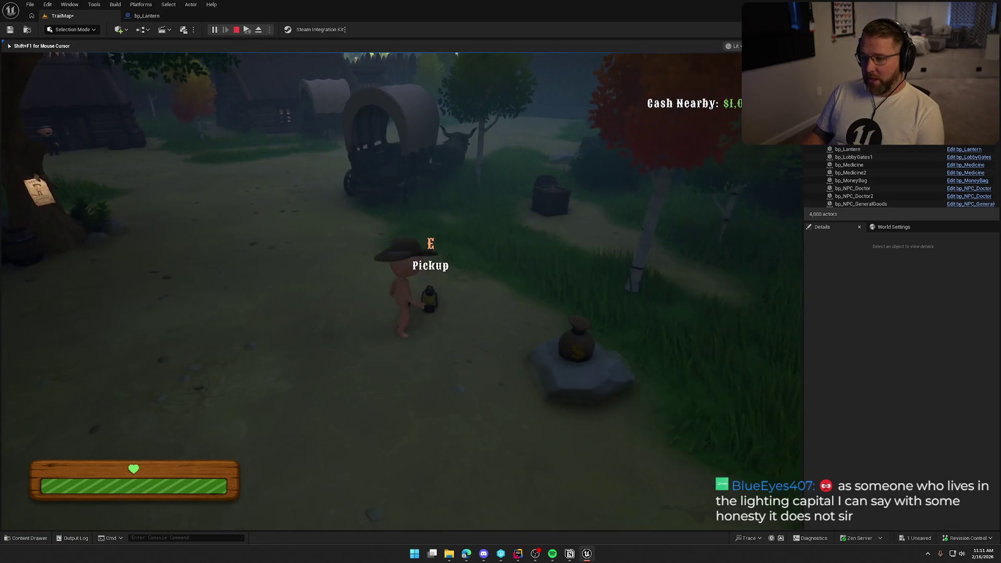
pyautogui.press('e')
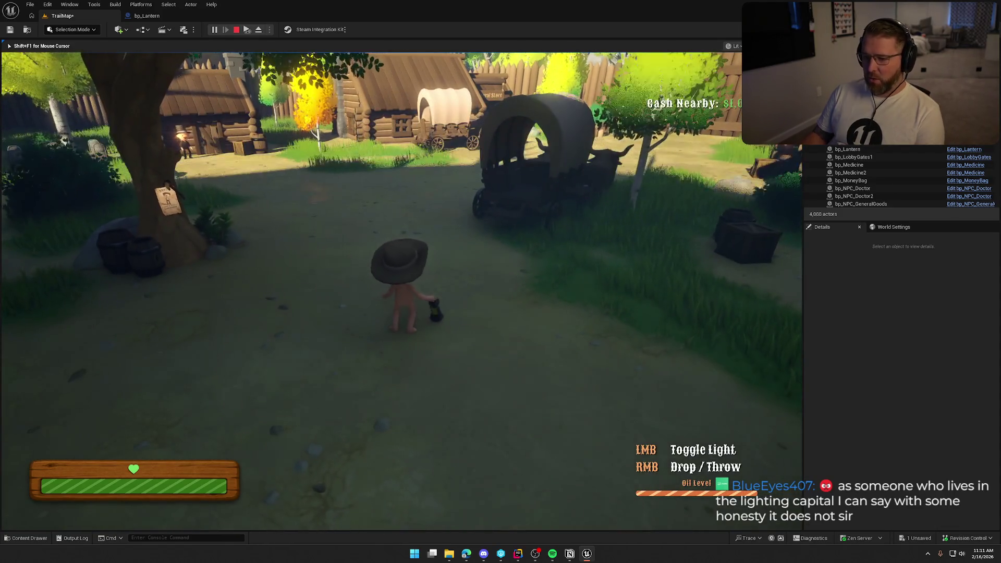
# - Reopen the game console and recall the previous speed command from history
pyautogui.hotkey('shift', 'F1')
pyautogui.press('`')
pyautogui.press('Up')
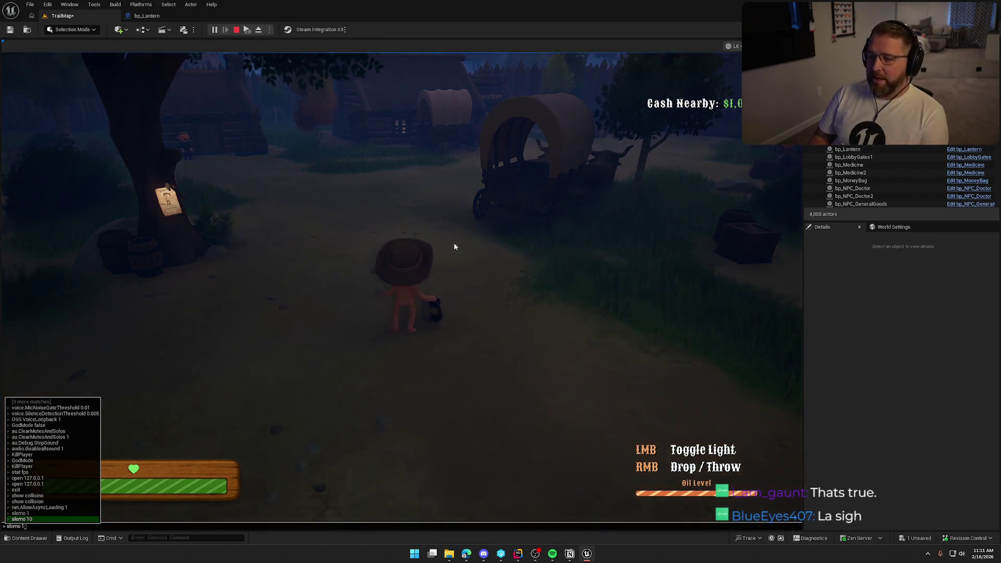
# - Close the console, switch on the lantern's light, and run to the ox wagon to drive it
pyautogui.press('Return')
pyautogui.click(453, 244)
pyautogui.hotkey('shift', 'w')
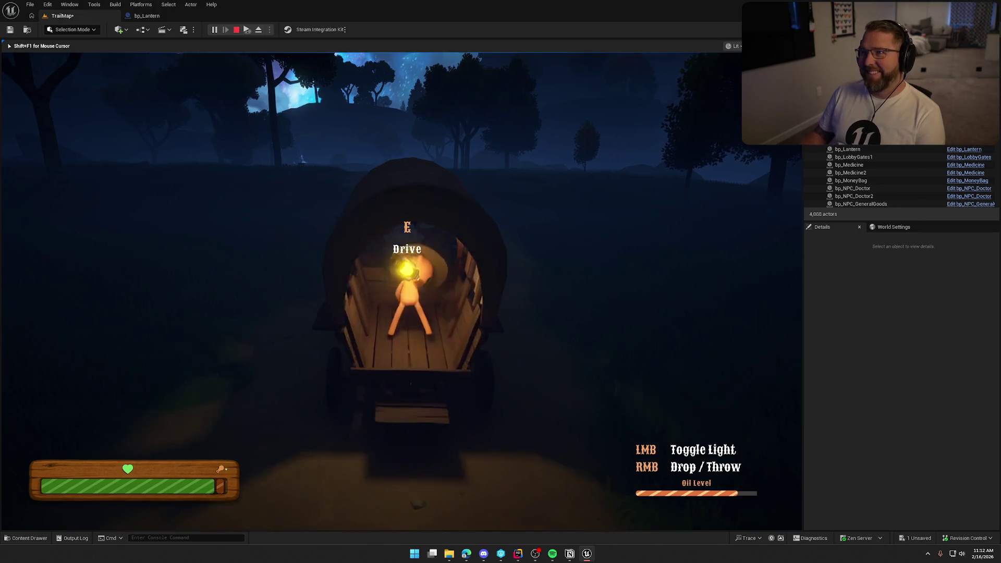
pyautogui.press('e')
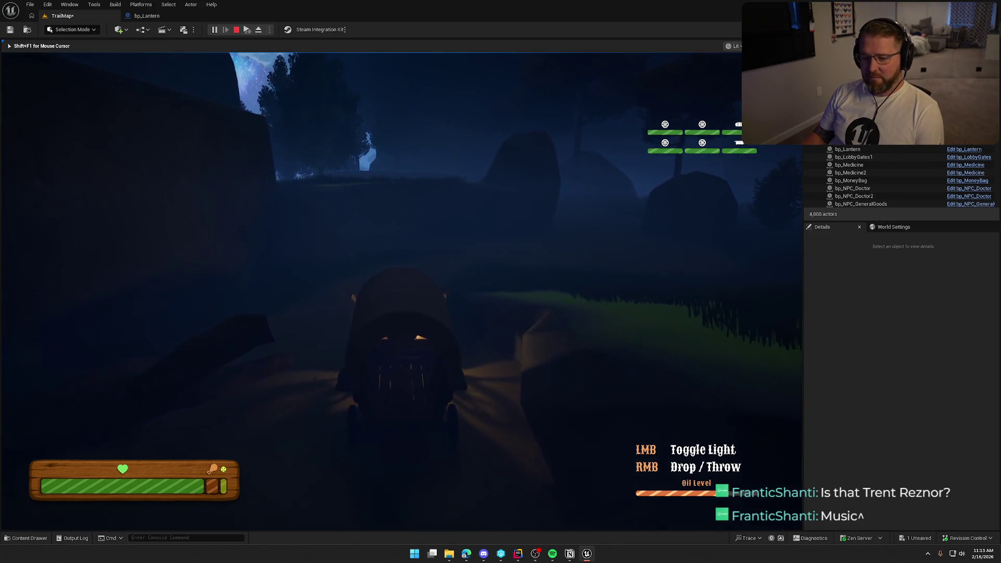
# - Bring up the Windows Start menu over the running play session
pyautogui.press('super')
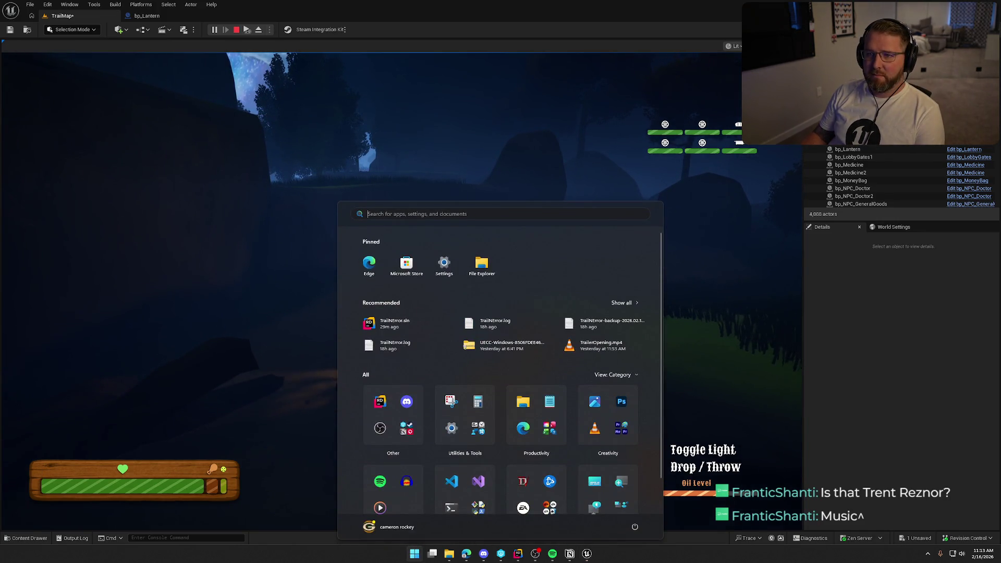
pyautogui.press('super')
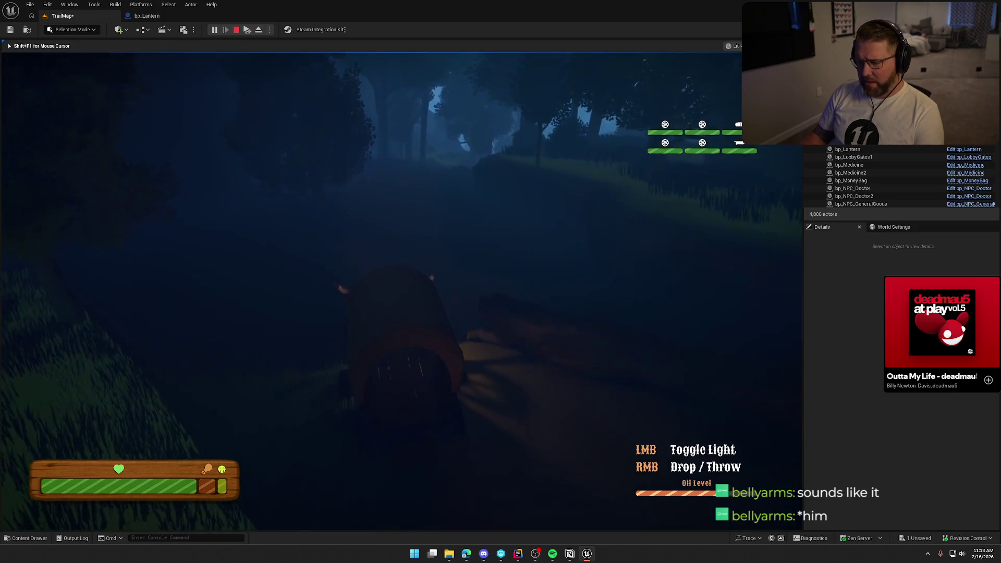
# - Walk around the stopped wagon past the oxen, then sprint into the grassy clearing toward the rocks
pyautogui.hotkey('shift', 'w')
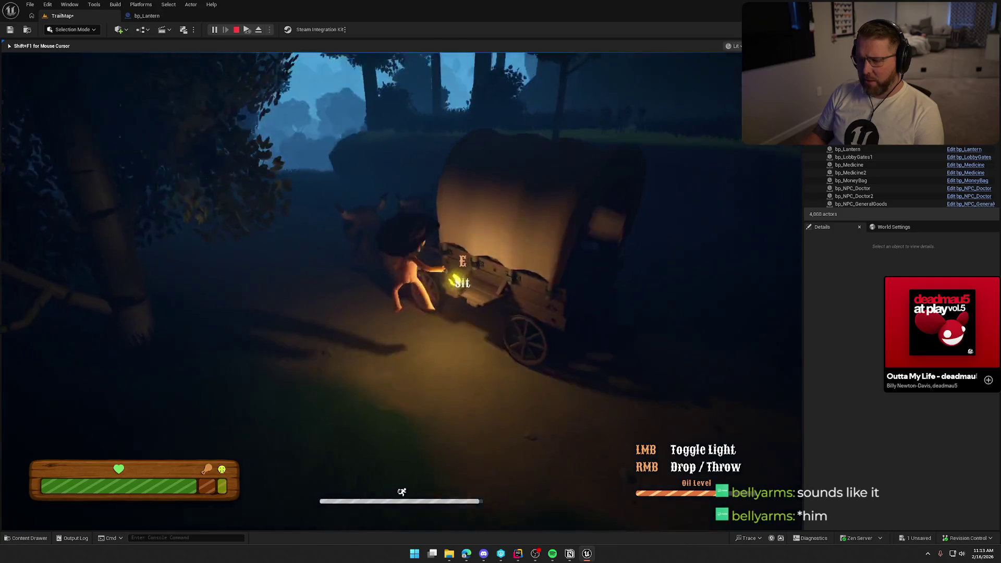
pyautogui.press('w')
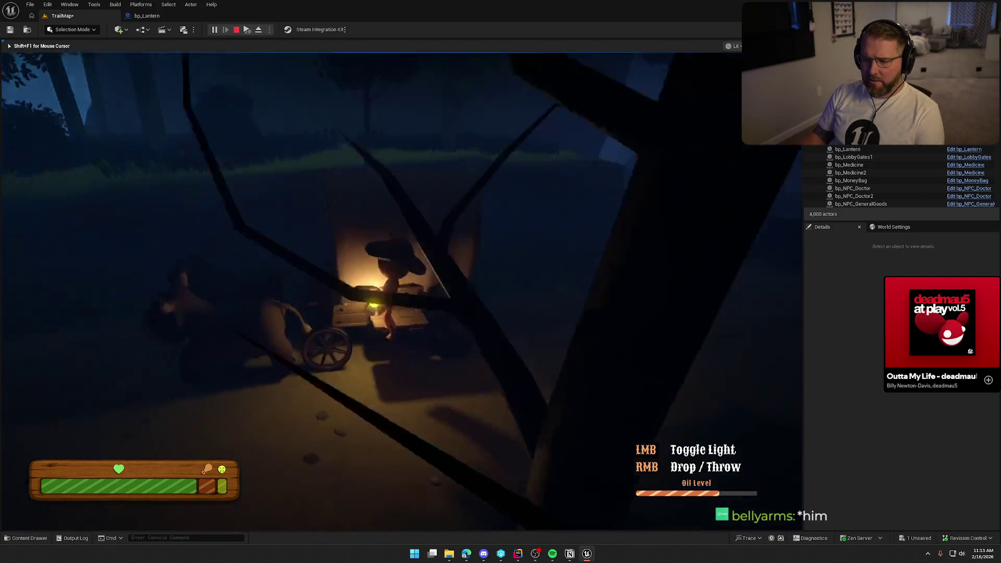
pyautogui.press('w')
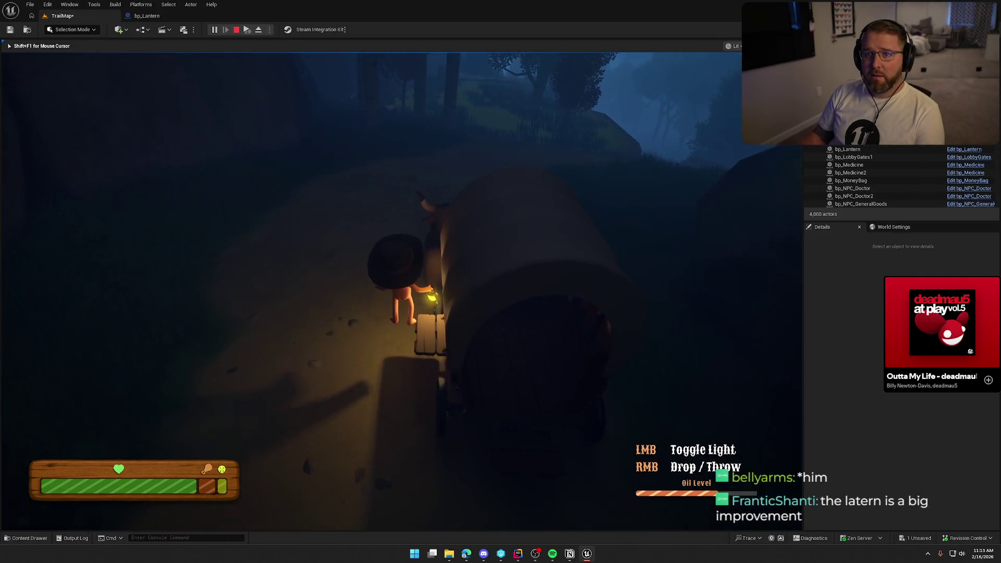
pyautogui.press('w')
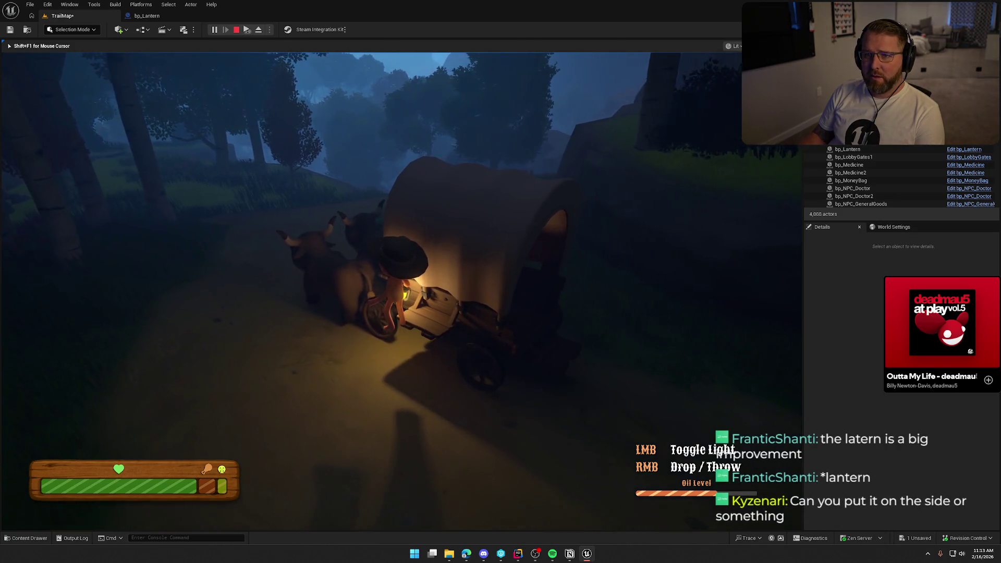
pyautogui.press('w')
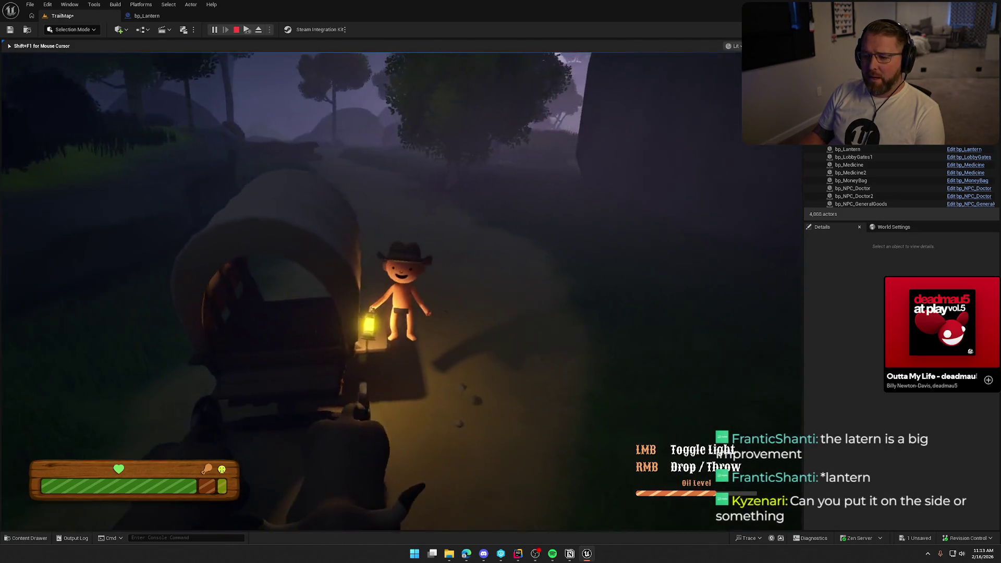
pyautogui.press('w')
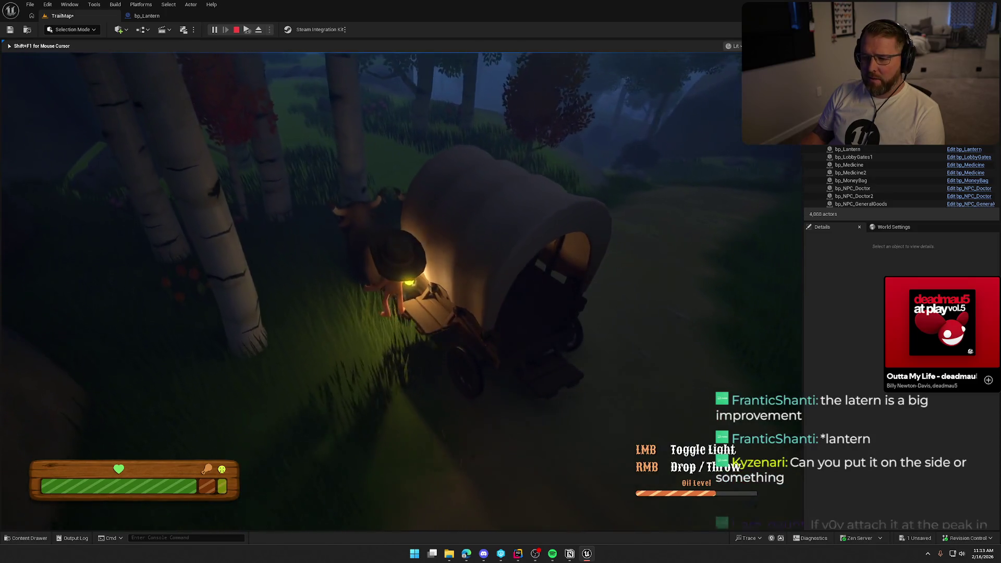
pyautogui.hotkey('shift', 'w')
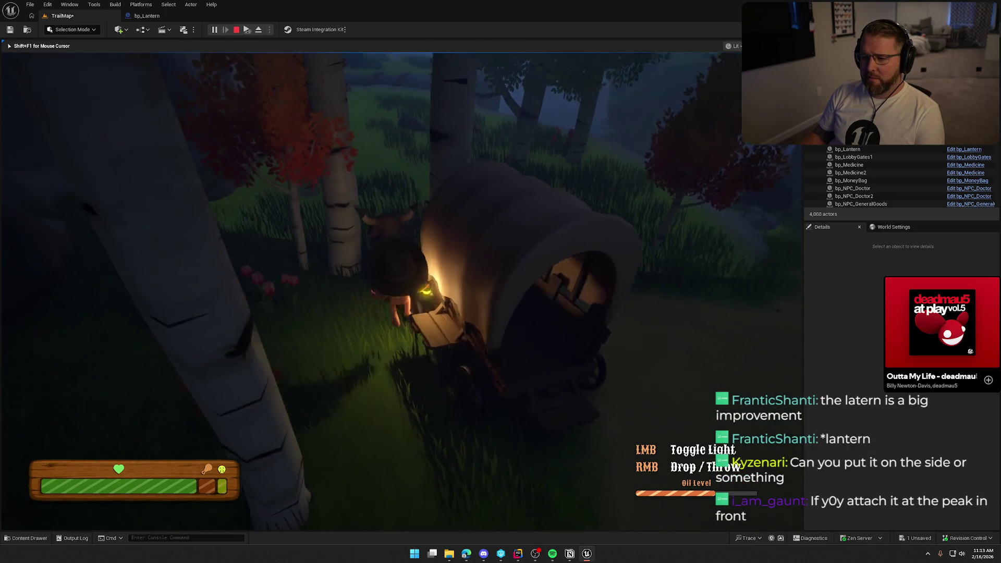
pyautogui.hotkey('shift', 'w')
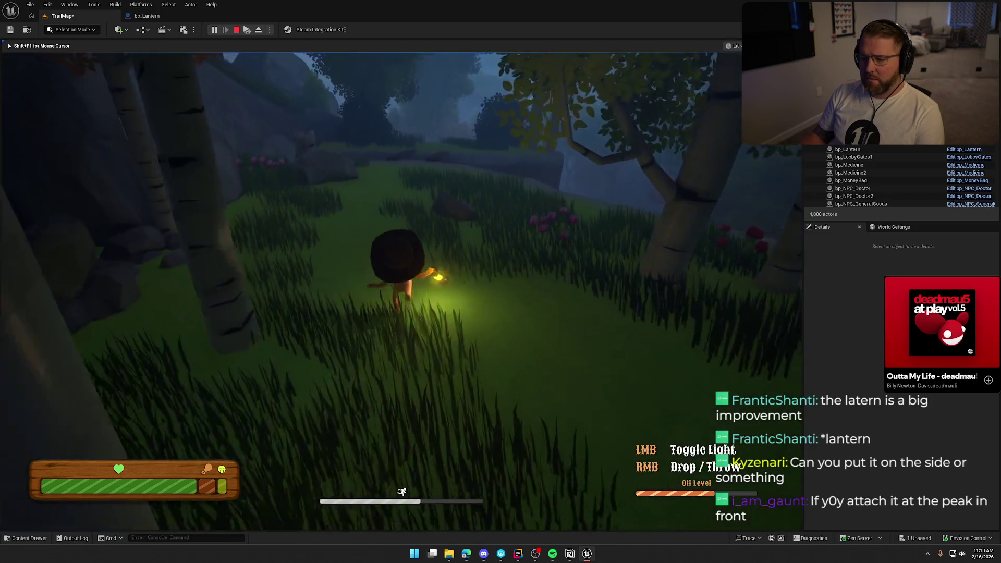
# - Sprint across the grass, onto the plank and up the slope, then switch the lantern off
pyautogui.press('w')
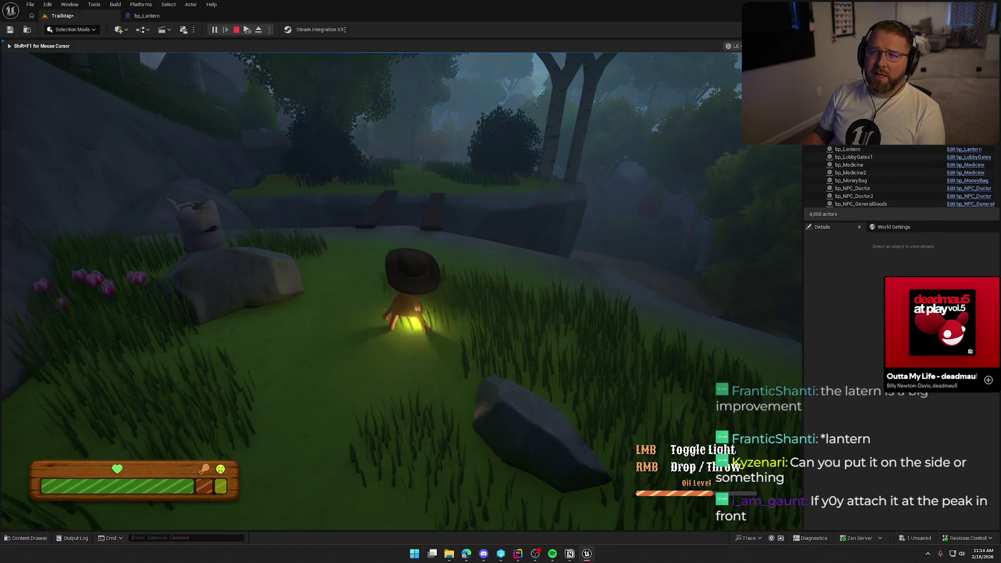
pyautogui.hotkey('shift', 'w')
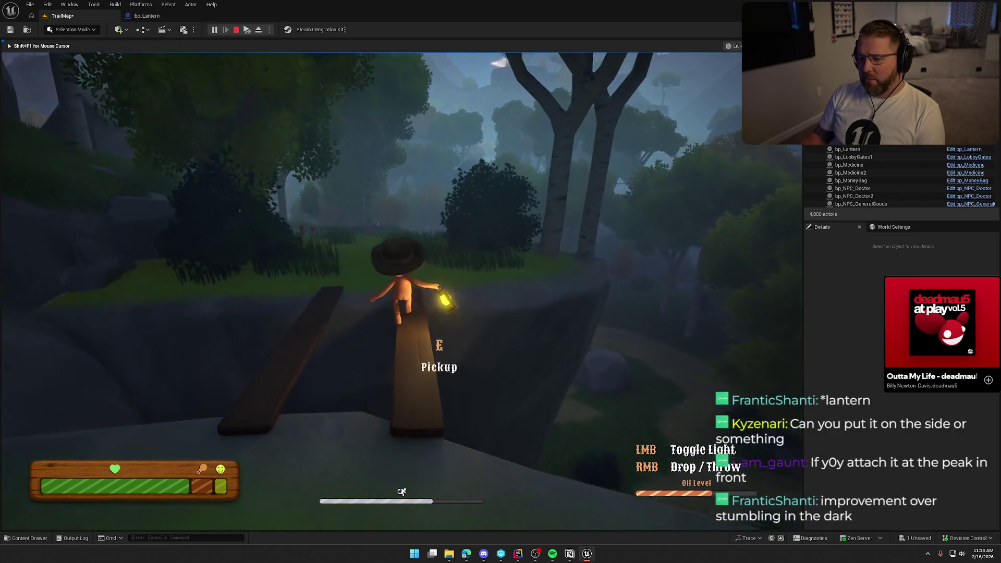
pyautogui.hotkey('shift', 'w')
pyautogui.hotkey('shift', 'w')
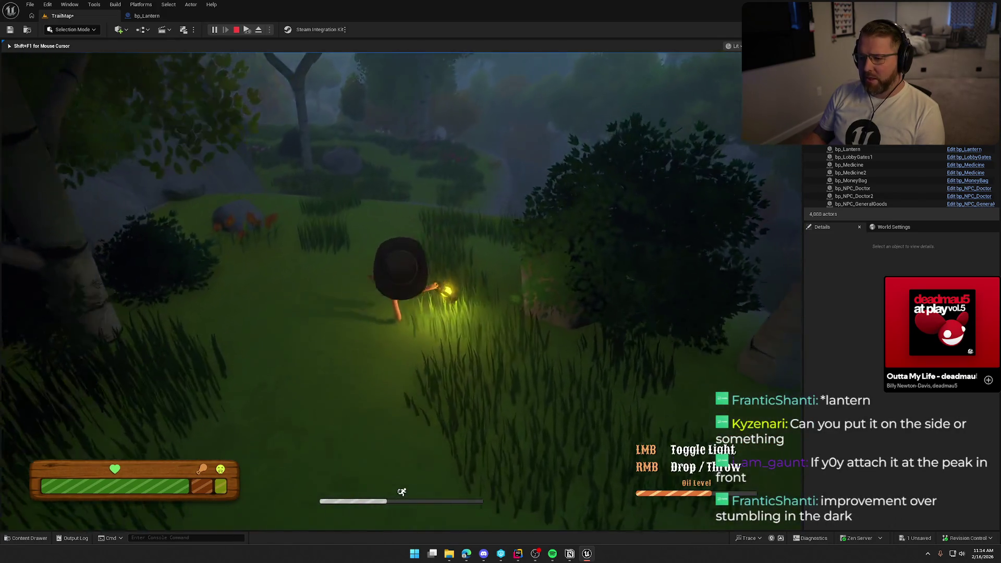
pyautogui.hotkey('shift', 'w')
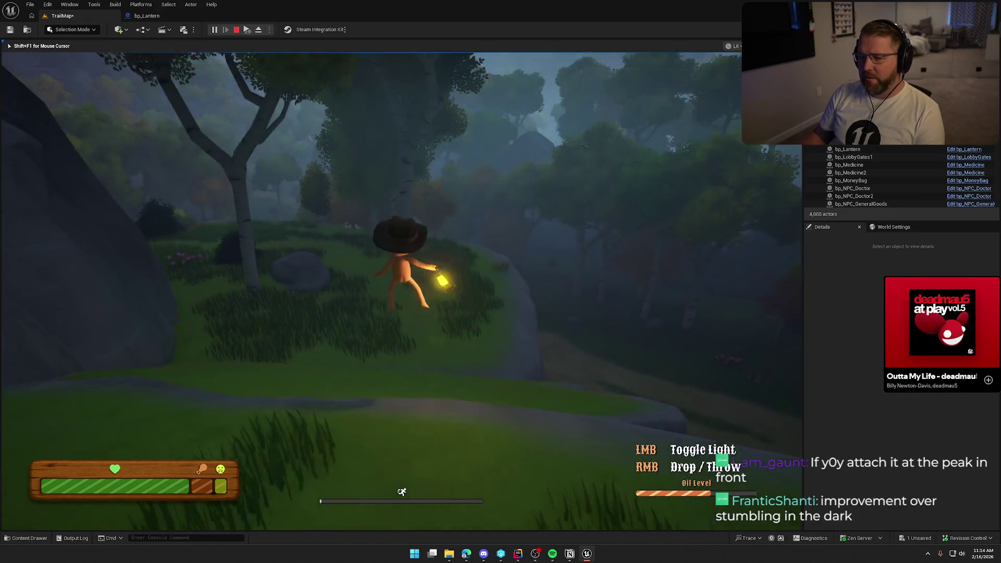
pyautogui.press('w')
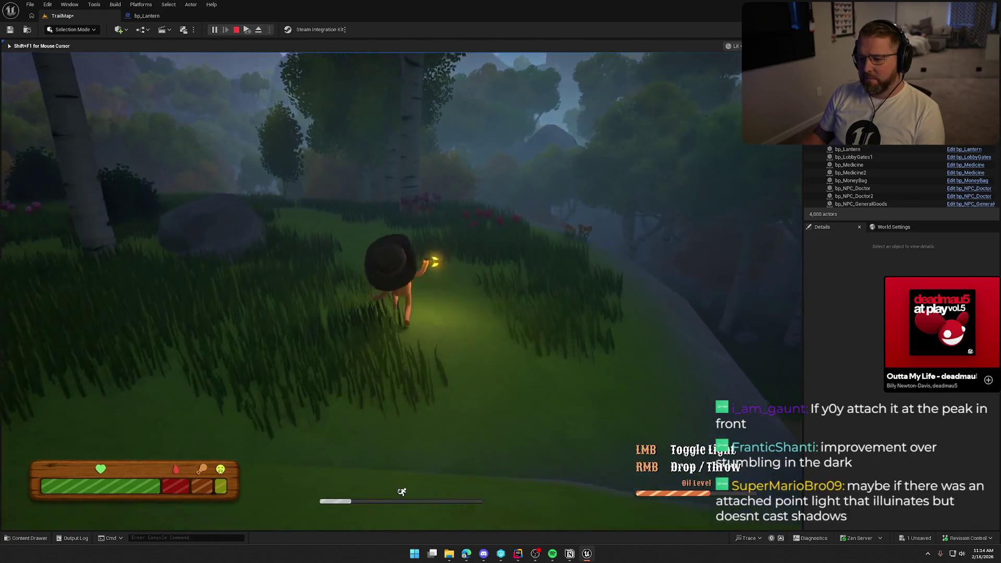
pyautogui.press('w')
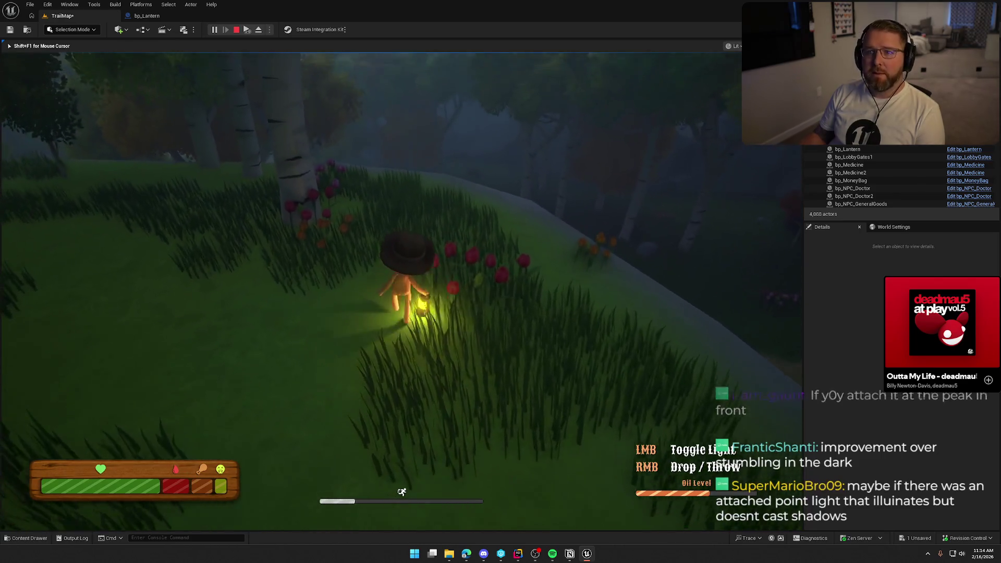
pyautogui.press('w')
pyautogui.click(401, 281)
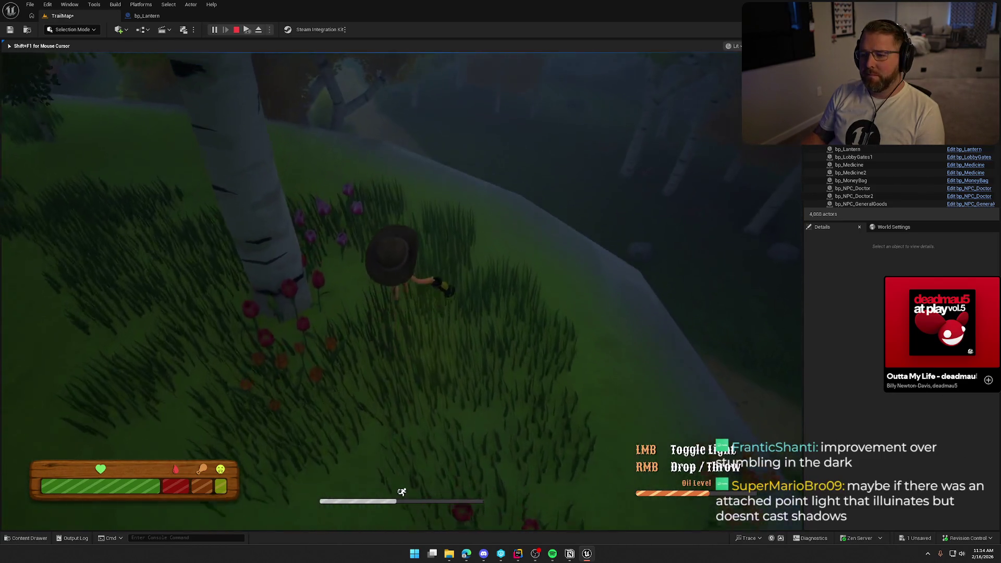
# - Follow the rocky path under the trees past the boulder toward the hillside signpost
pyautogui.hotkey('shift', 'w')
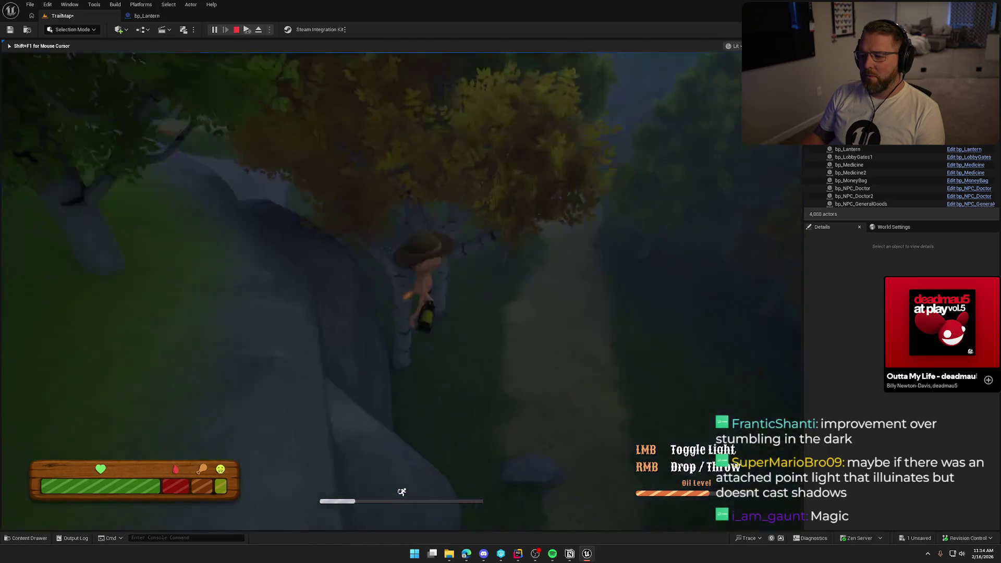
pyautogui.press('w')
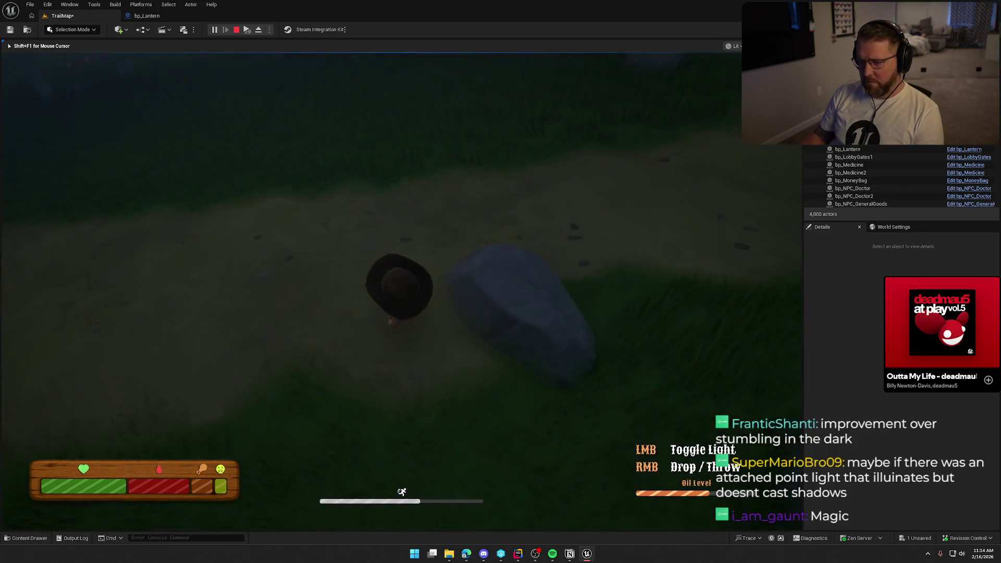
pyautogui.press('w')
pyautogui.press('a')
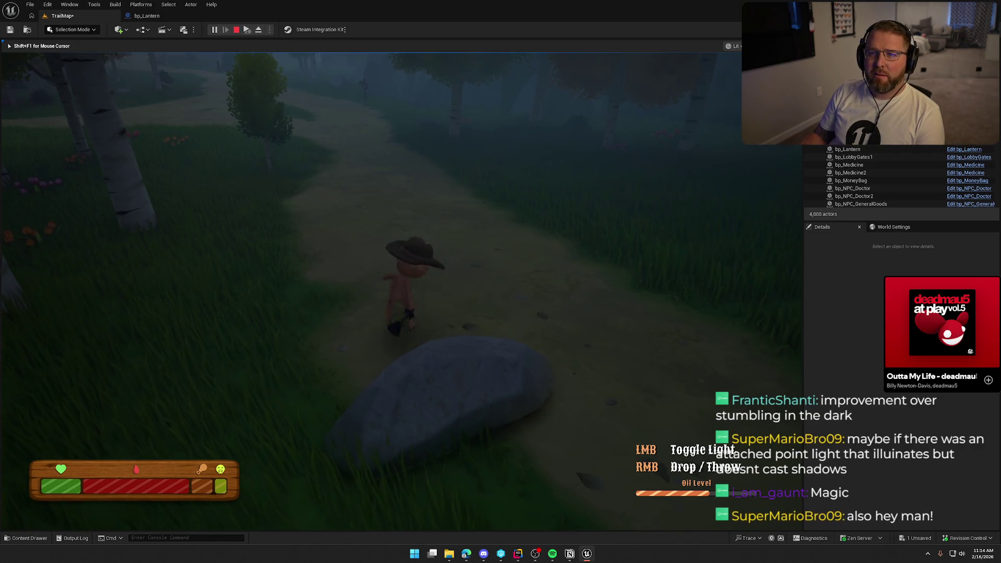
pyautogui.press('w')
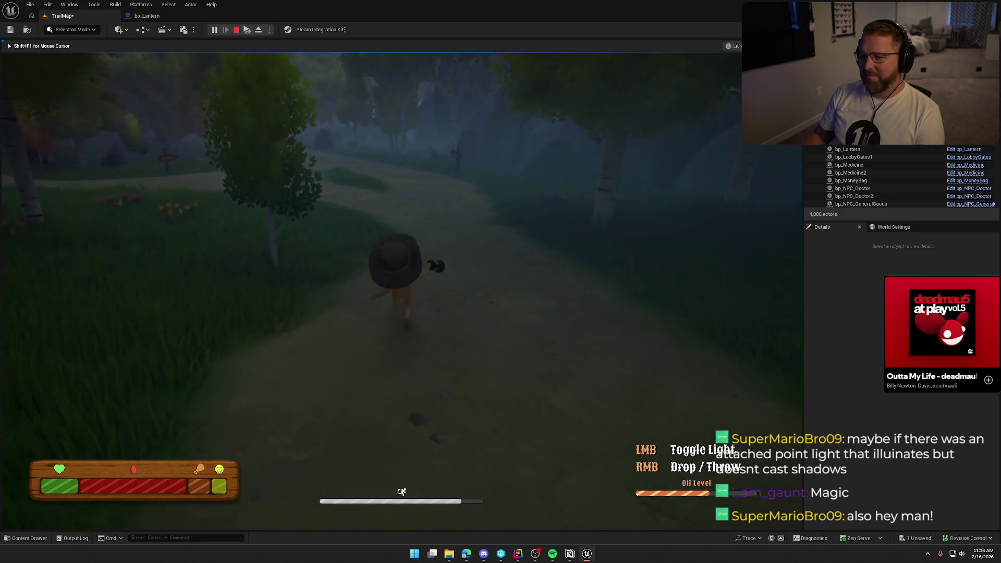
pyautogui.press('w')
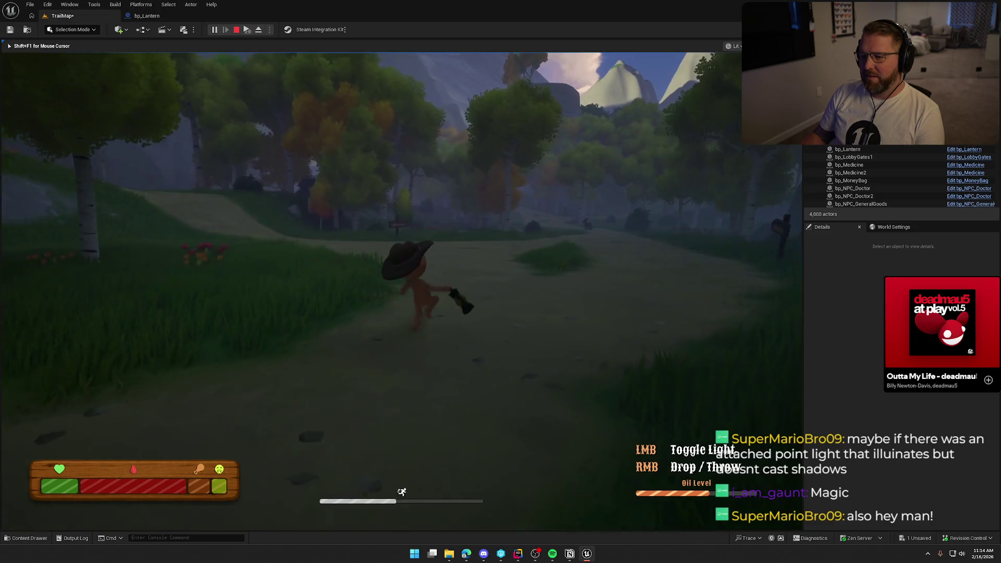
pyautogui.press('w')
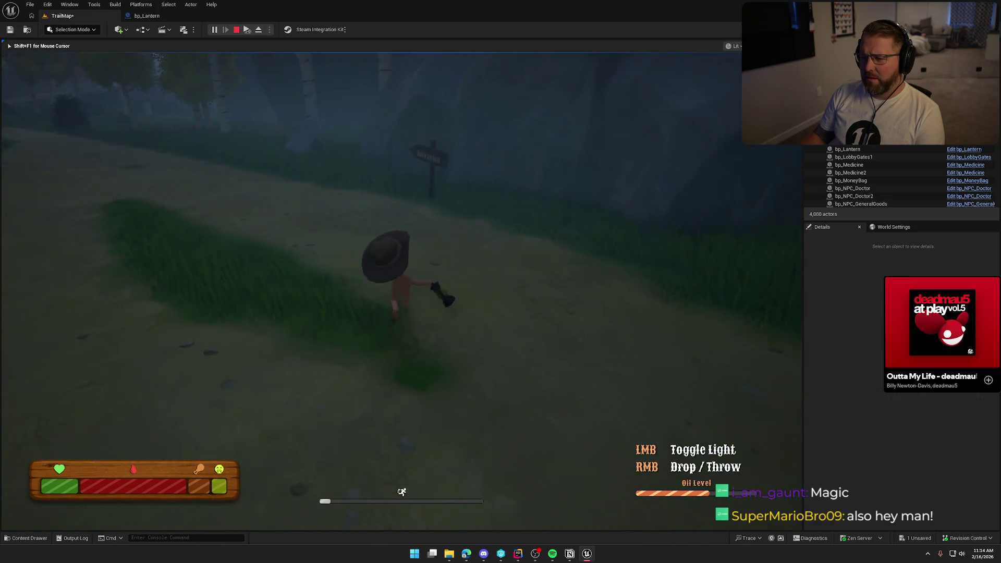
# - Walk and sprint the character along the forest trail
pyautogui.press('w')
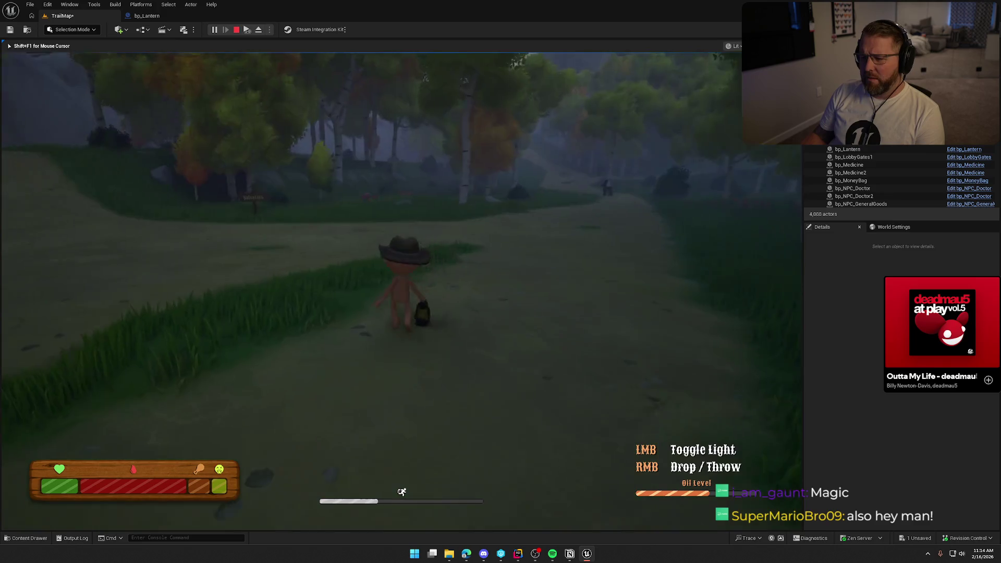
pyautogui.press('w')
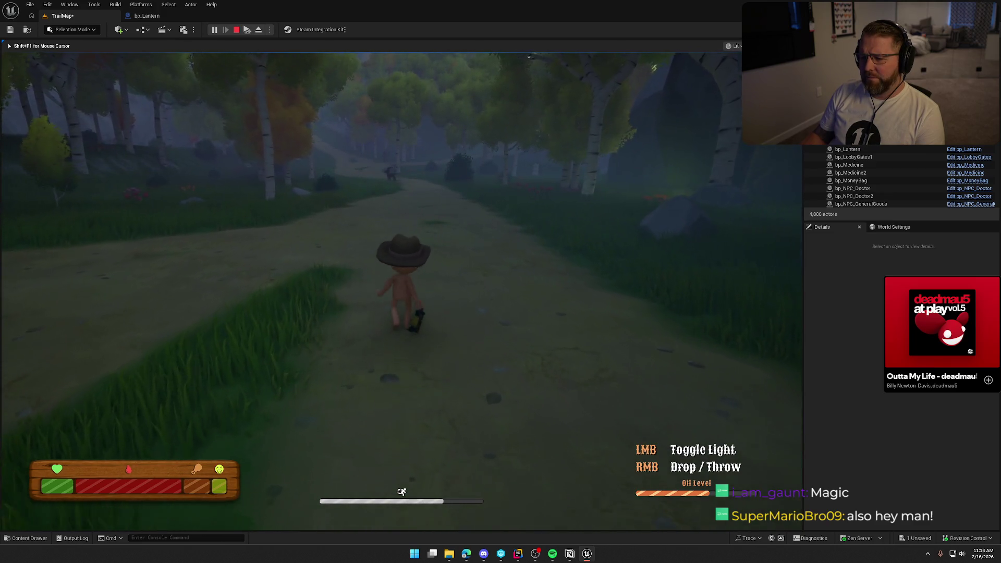
pyautogui.press('w')
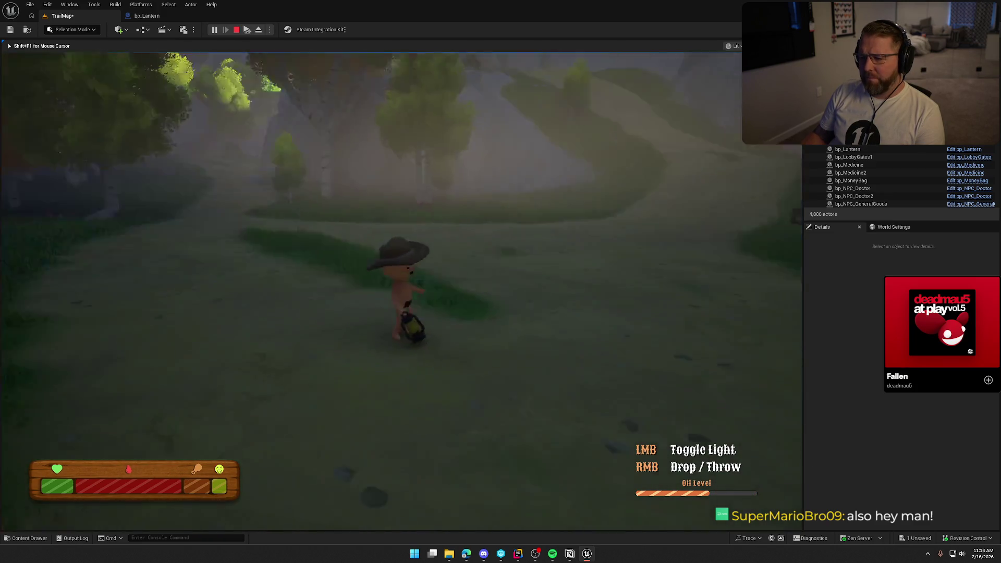
pyautogui.press('w')
pyautogui.press('shift')
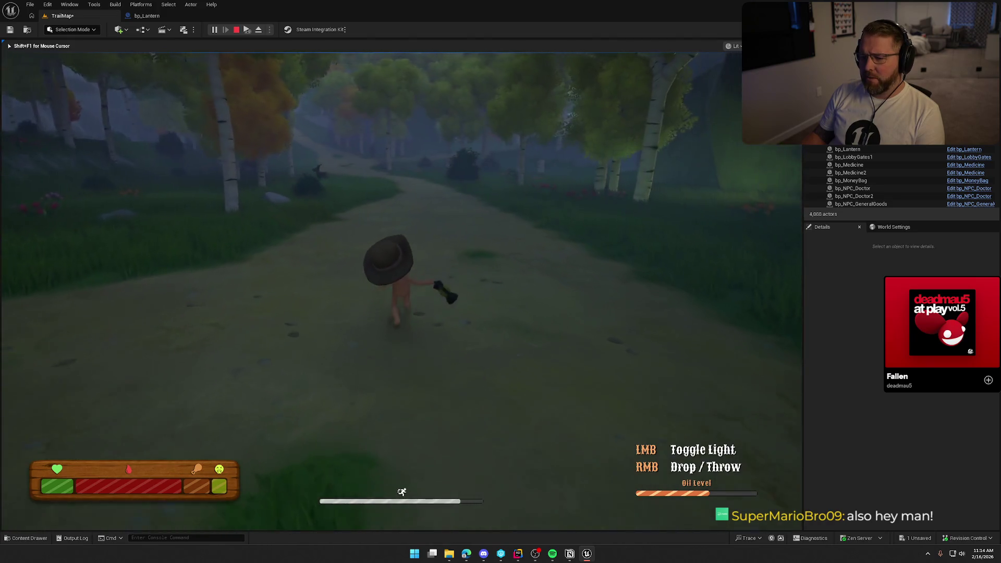
pyautogui.press('w')
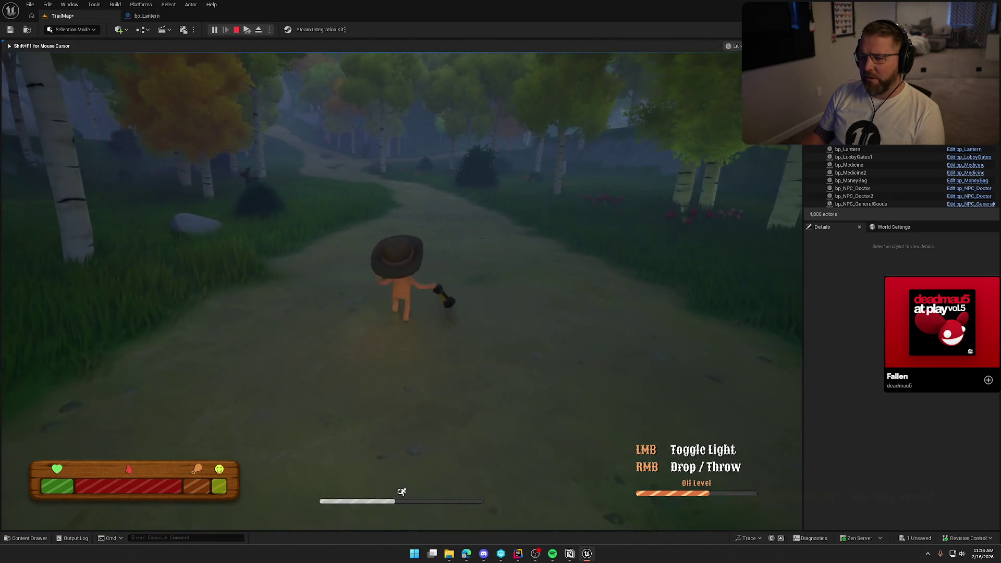
pyautogui.press('w')
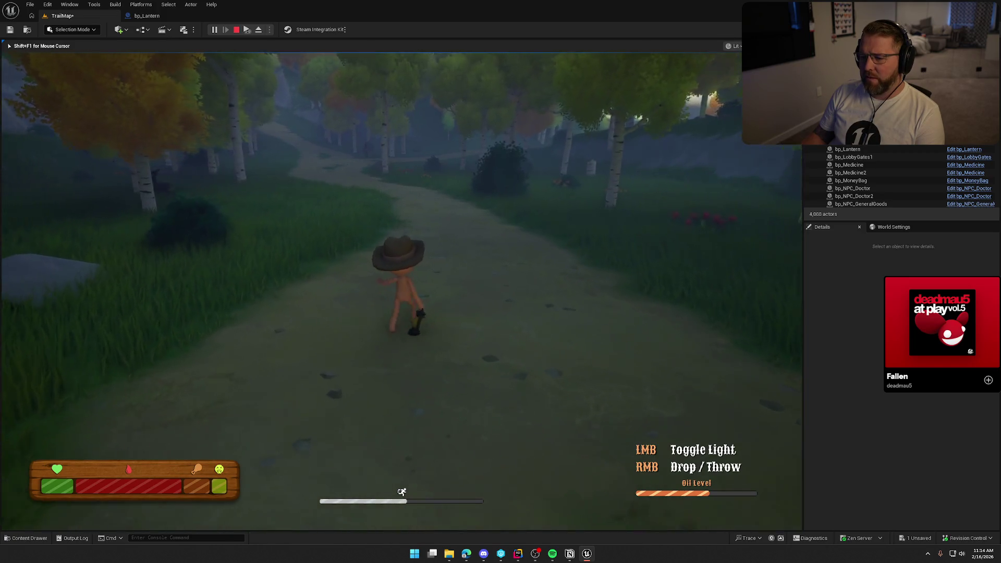
pyautogui.press('w')
# - Drop the lantern on the trail, walk on, and end the play-in-editor session
pyautogui.rightClick(401, 291)
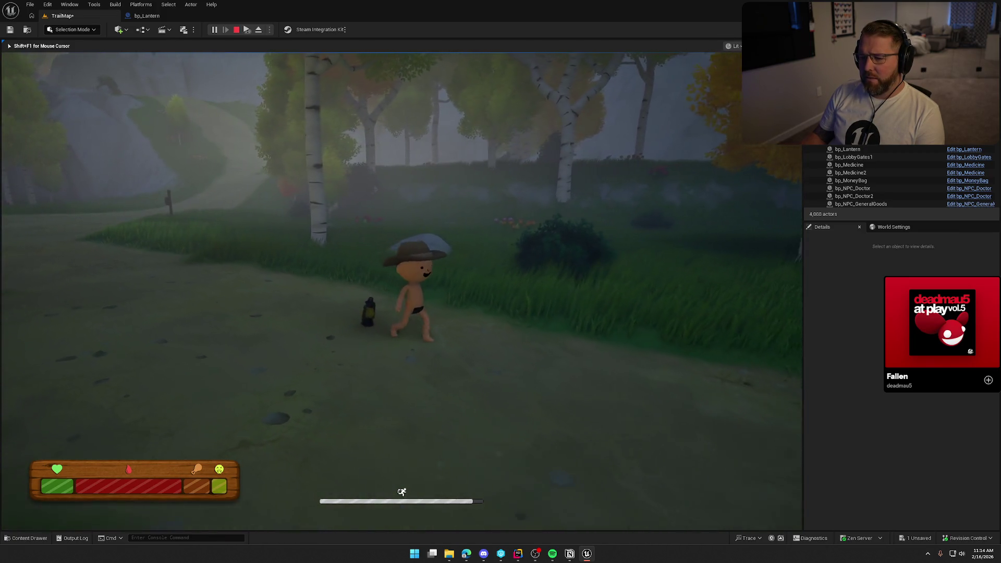
pyautogui.press('w')
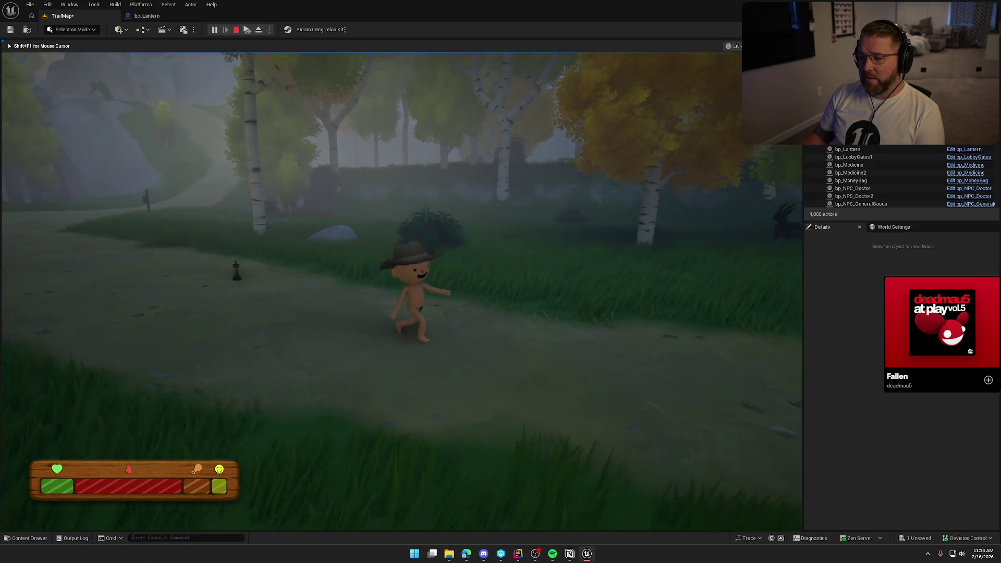
pyautogui.press('w')
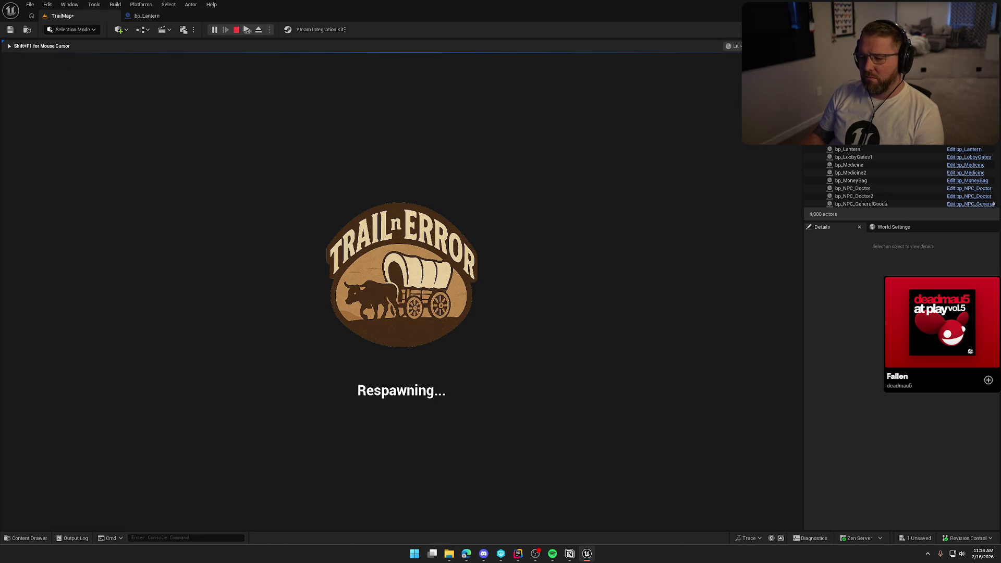
pyautogui.press('Escape')
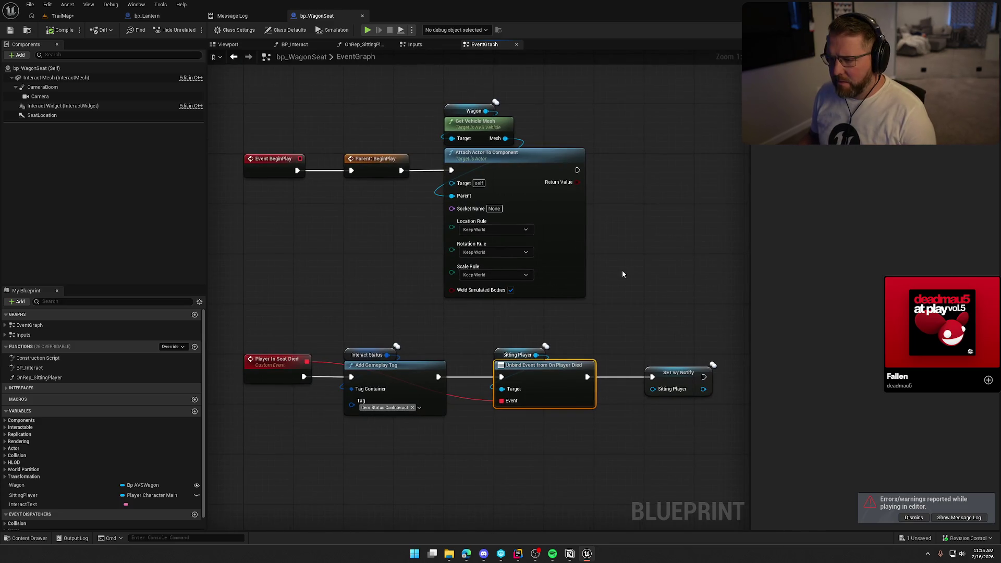
# - Review bp_WagonSeat's EventGraph and Inputs graph, including Sitting Player and the Server_ExitSeat nodes
pyautogui.moveTo(628, 250)
pyautogui.mouseDown()
pyautogui.moveTo(659, 330)
pyautogui.moveTo(623, 257)
pyautogui.mouseUp()
pyautogui.click(420, 45)
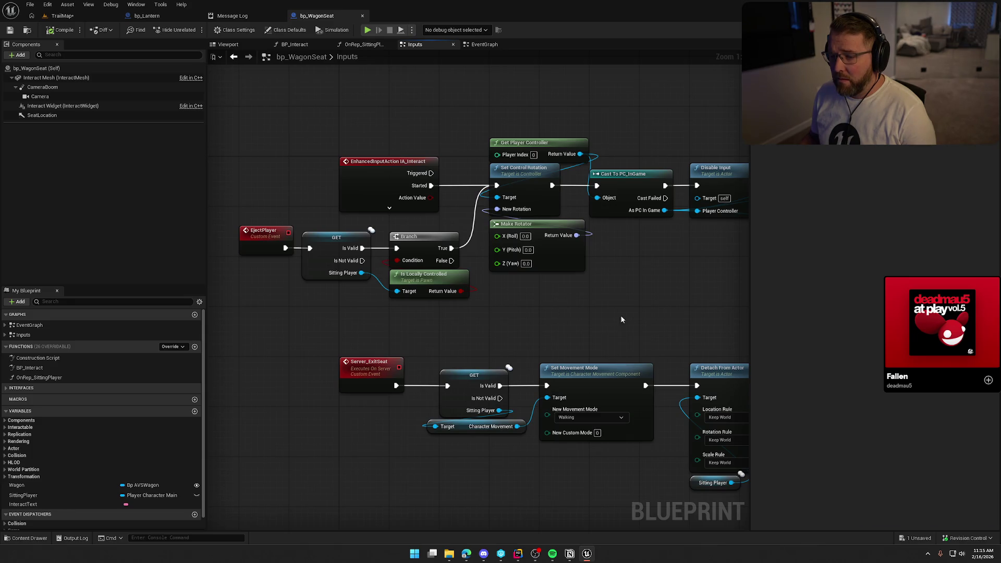
pyautogui.moveTo(621, 314)
pyautogui.mouseDown()
pyautogui.moveTo(601, 277)
pyautogui.moveTo(585, 185)
pyautogui.moveTo(212, 156)
pyautogui.moveTo(251, 166)
pyautogui.mouseUp()
pyautogui.click(590, 222)
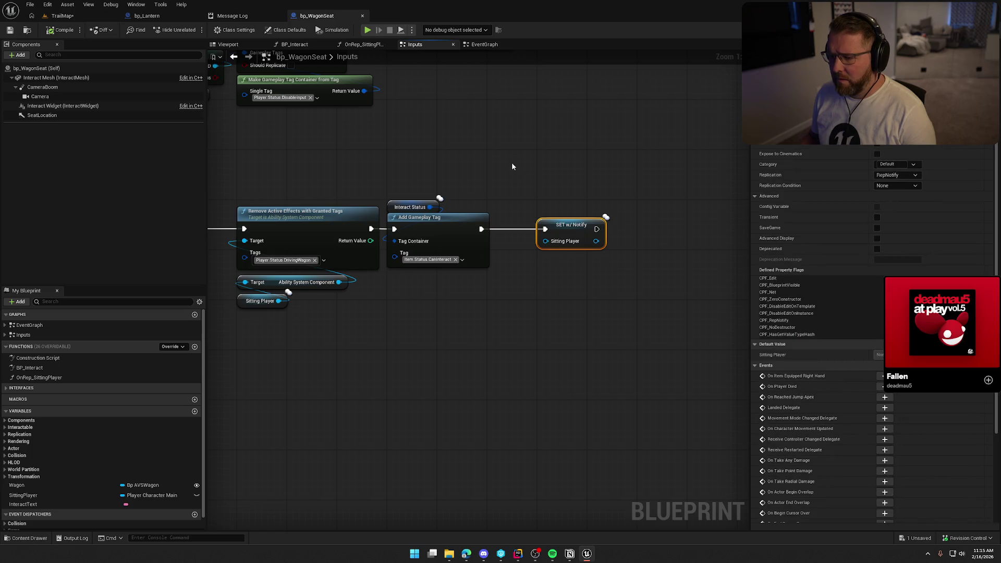
pyautogui.moveTo(418, 134); pyautogui.dragTo(621, 125)
pyautogui.moveTo(516, 149); pyautogui.dragTo(616, 145)
pyautogui.moveTo(469, 148); pyautogui.dragTo(569, 150)
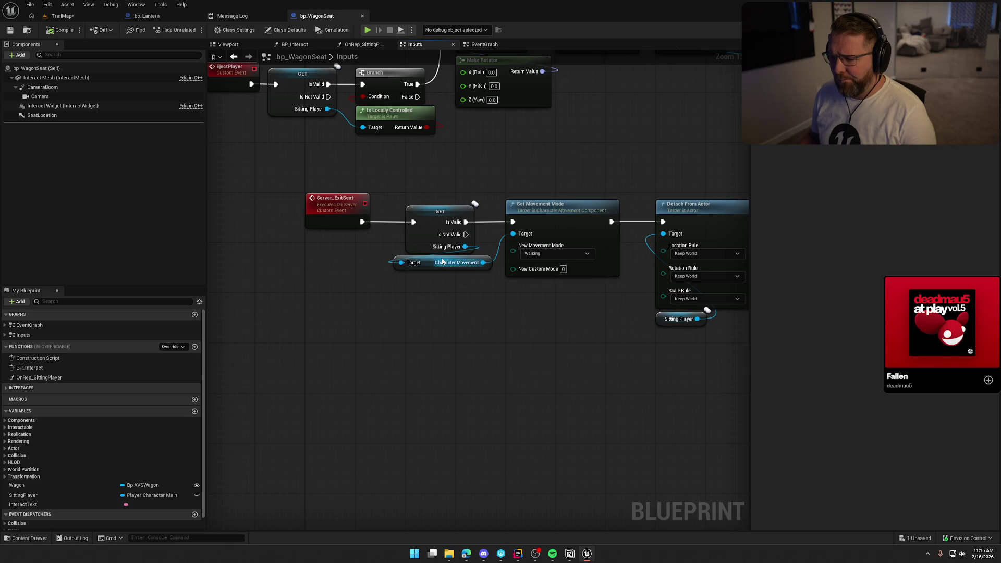
pyautogui.moveTo(429, 269); pyautogui.dragTo(441, 268)
pyautogui.click(478, 336)
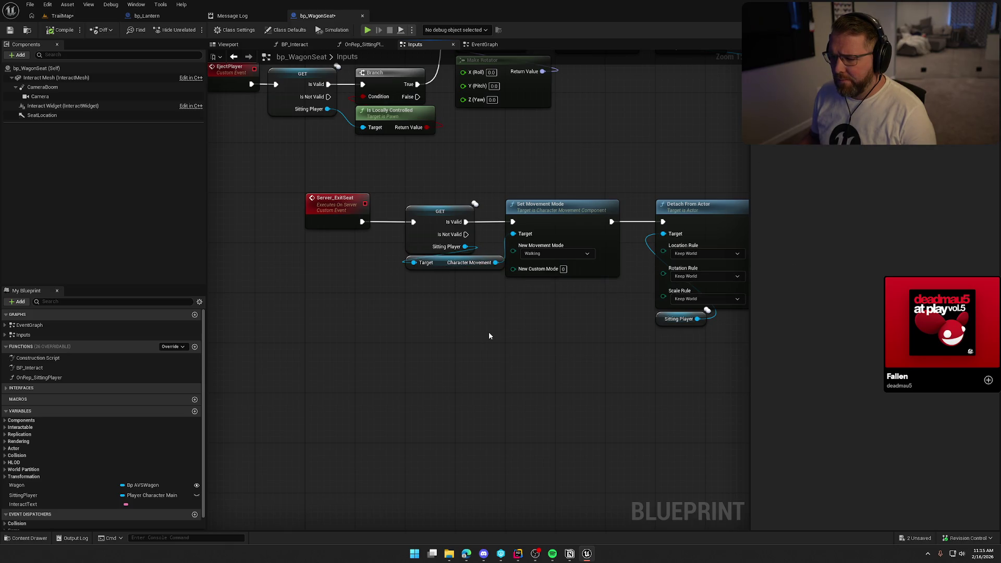
pyautogui.moveTo(487, 331); pyautogui.dragTo(409, 332)
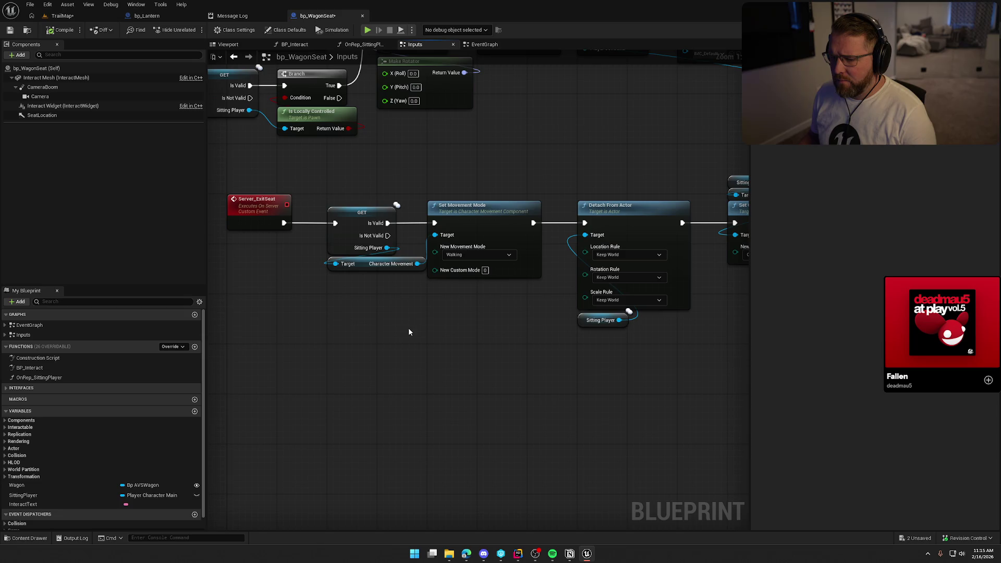
# - Compile and check out bp_WagonSeat, then close its tab and the Message Log
pyautogui.hotkey('ctrl', 's')
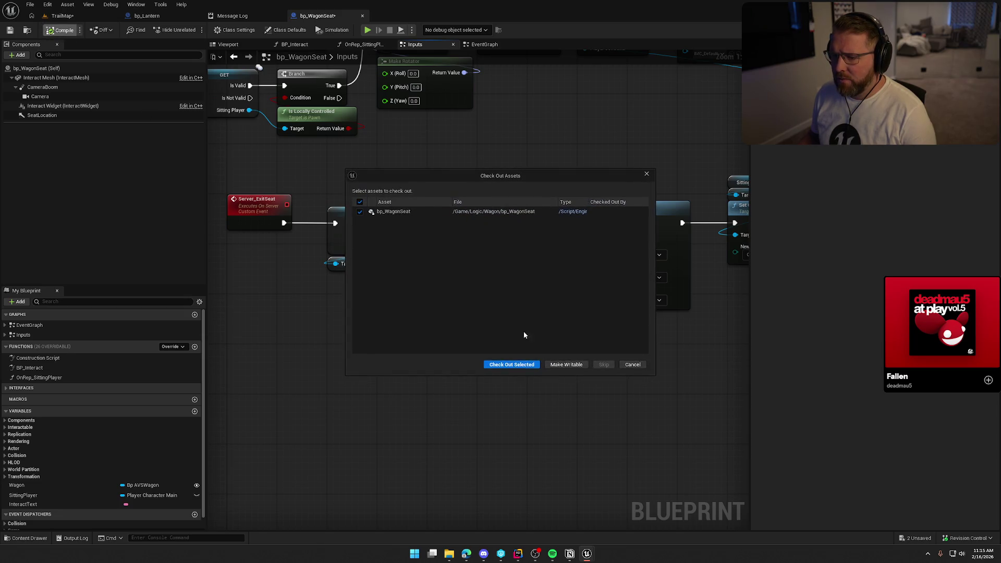
pyautogui.click(513, 366)
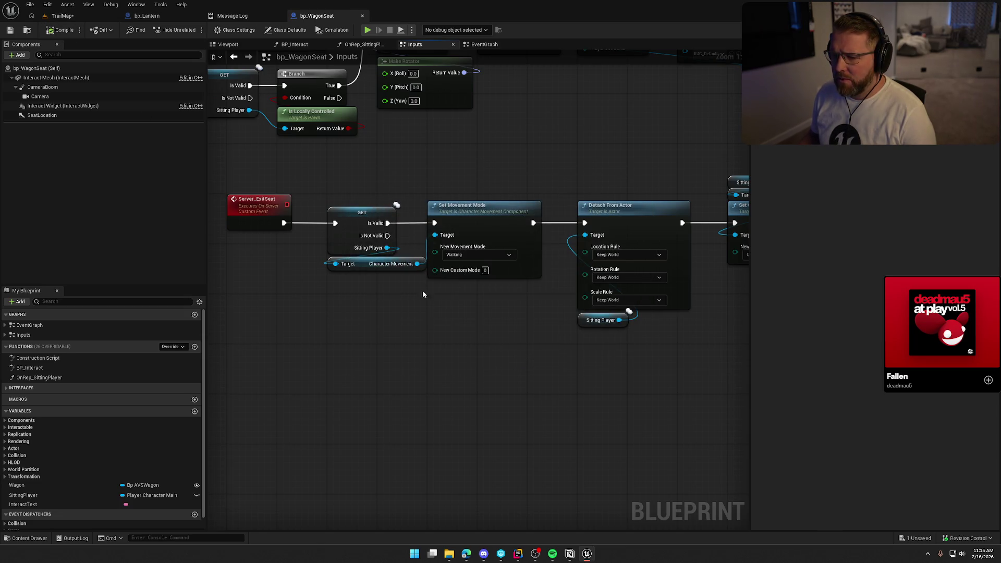
pyautogui.middleClick(317, 17)
pyautogui.middleClick(251, 16)
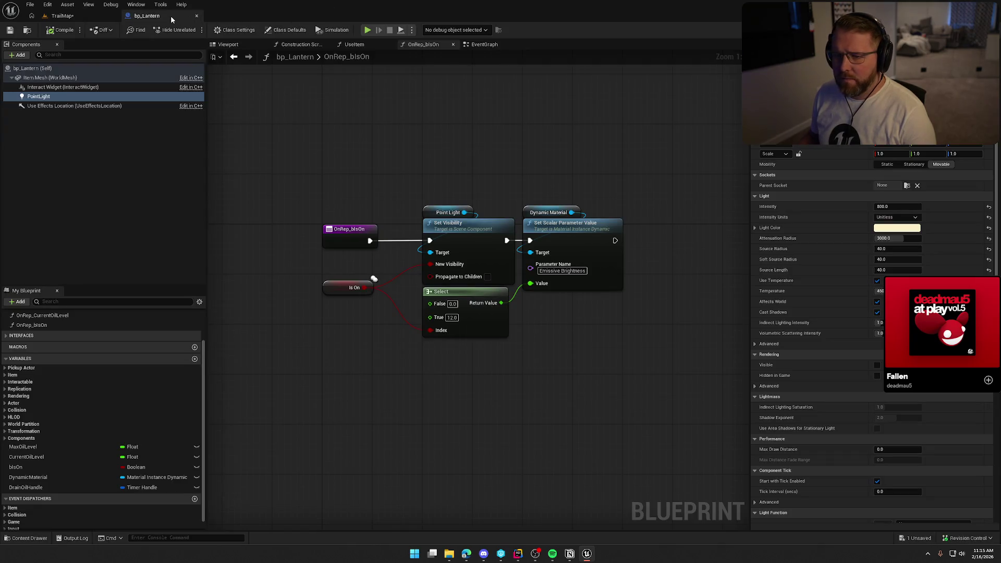
# - Close the bp_Lantern blueprint, save TrailMap, and check out the level when prompted
pyautogui.middleClick(170, 15)
pyautogui.hotkey('ctrl', 's')
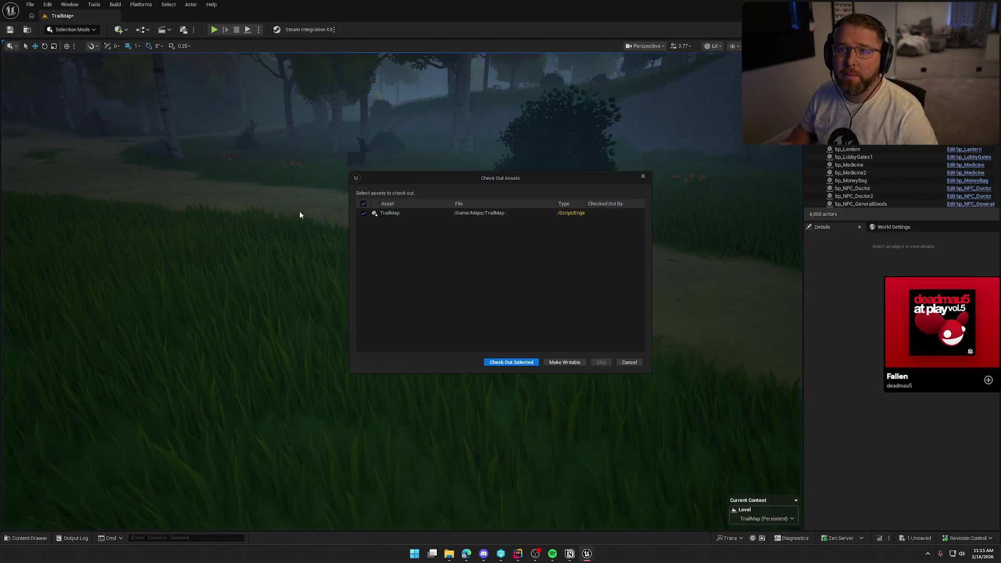
pyautogui.click(521, 364)
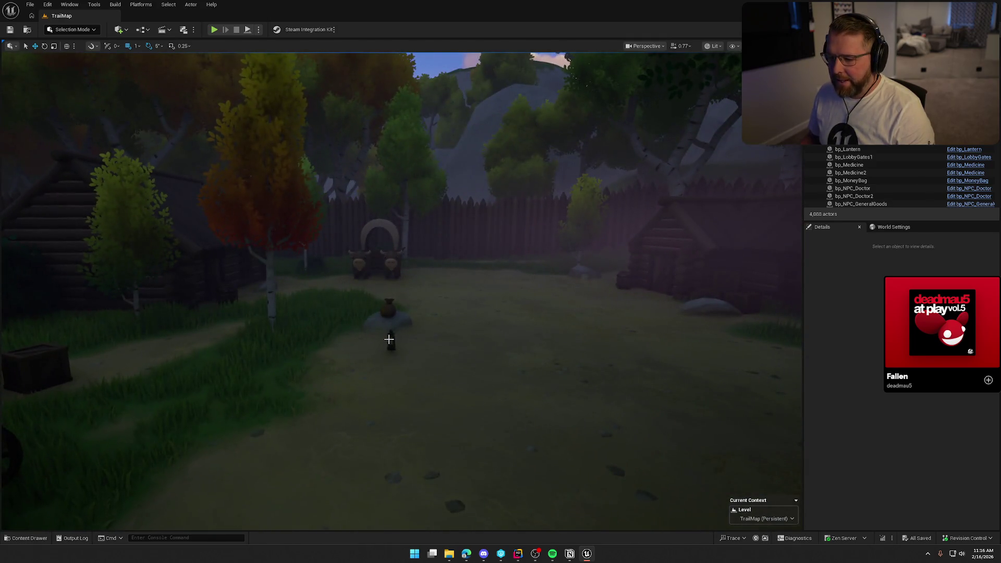
# - Delete the lantern actor from the path and save the TrailMap level
pyautogui.click(389, 340)
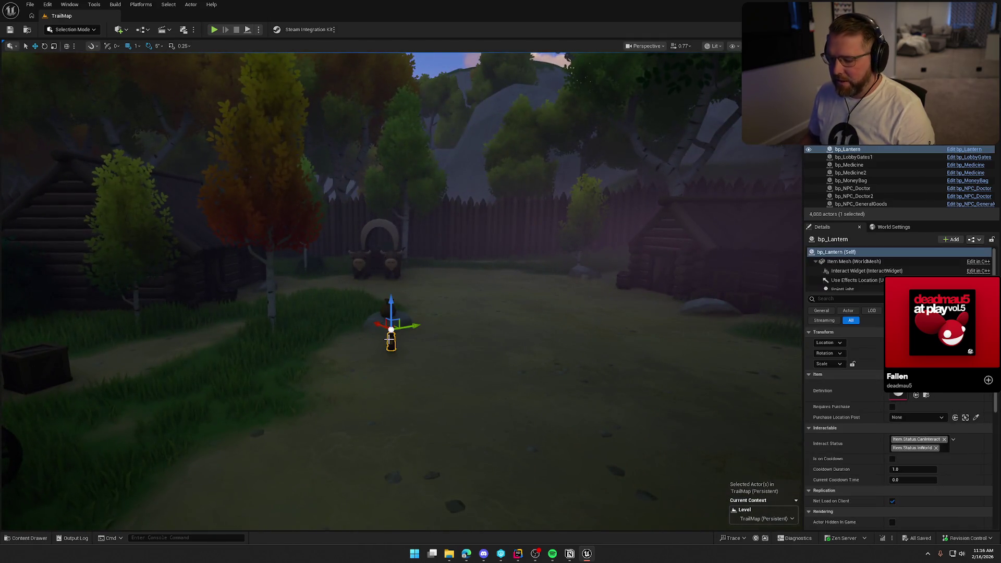
pyautogui.press('Delete')
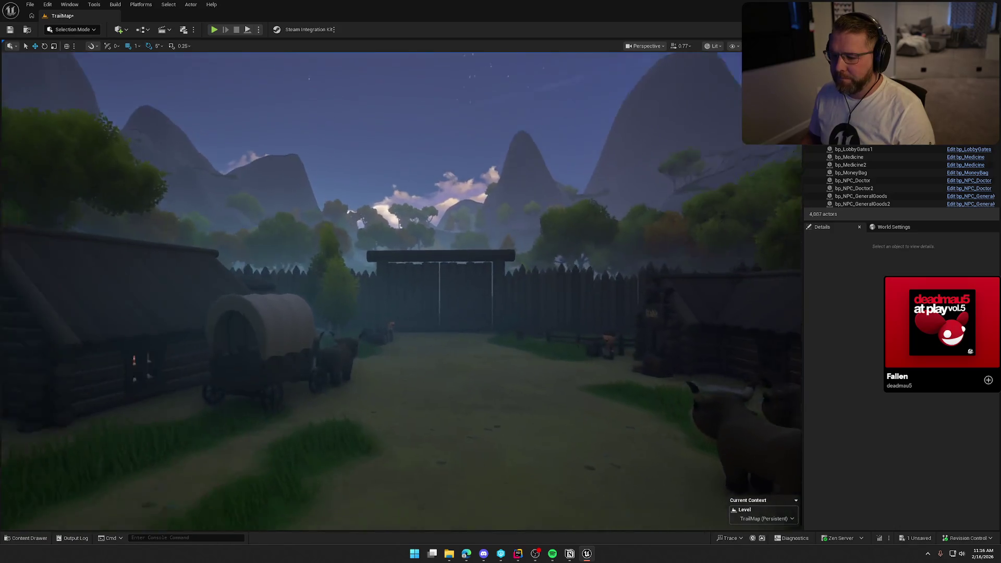
pyautogui.hotkey('ctrl', 's')
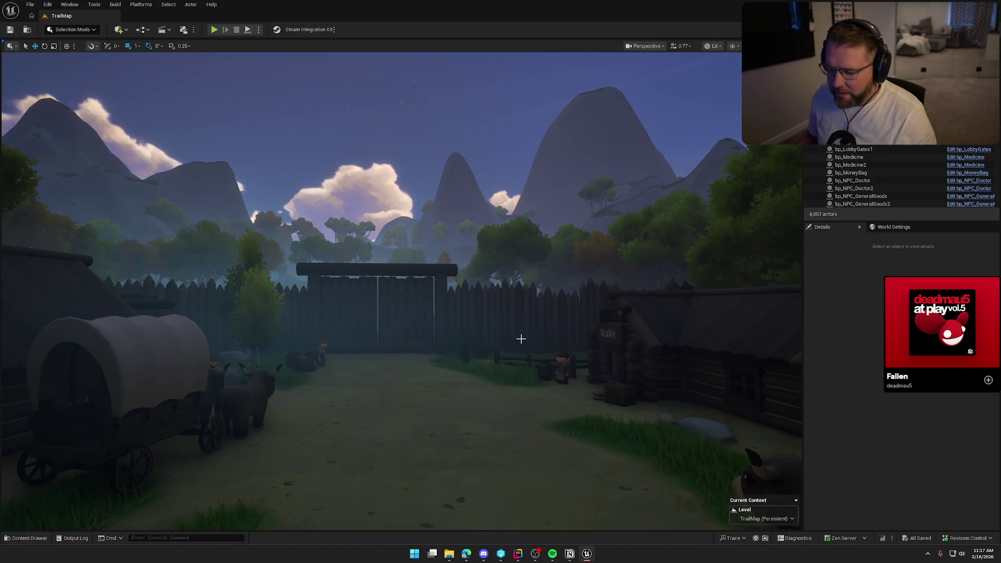
pyautogui.moveTo(441, 271)
pyautogui.mouseDown()
pyautogui.moveTo(442, 313)
pyautogui.moveTo(464, 311)
pyautogui.moveTo(441, 292)
pyautogui.moveTo(441, 272)
pyautogui.mouseUp()
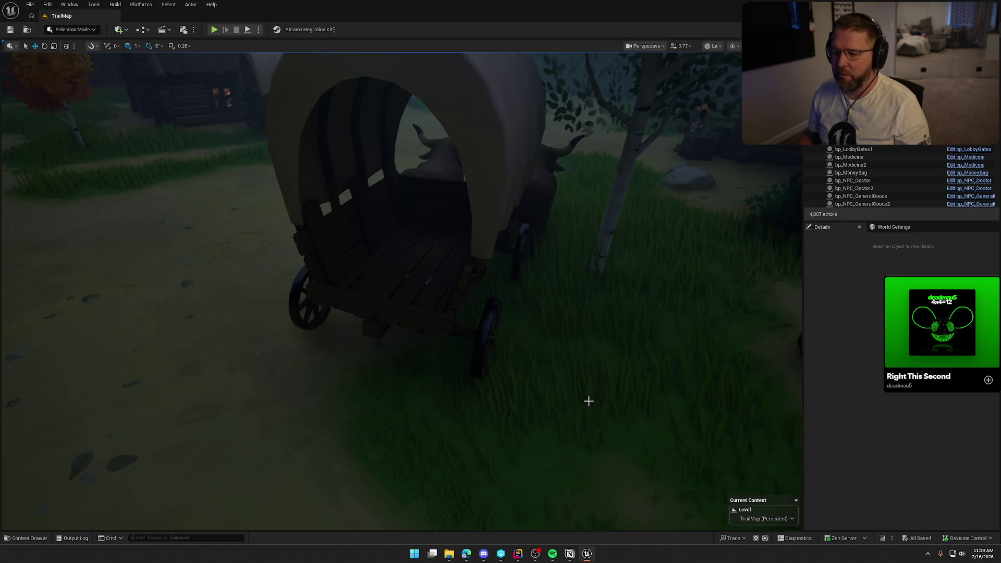
# - Turn the viewport from behind the wagon toward the town gate, then bring up the play options
pyautogui.moveTo(587, 399)
pyautogui.mouseDown()
pyautogui.moveTo(574, 459)
pyautogui.moveTo(590, 380)
pyautogui.mouseUp()
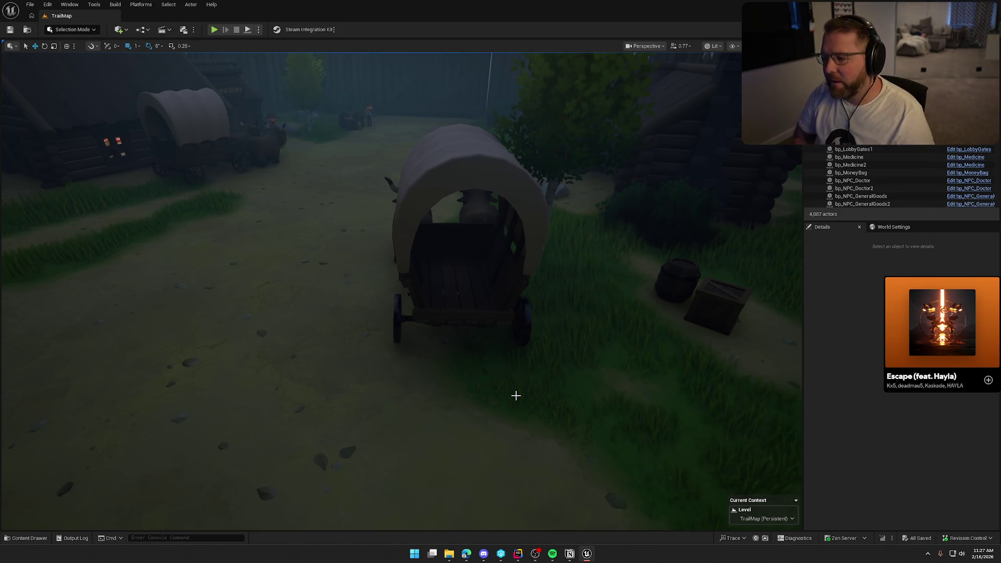
pyautogui.moveTo(337, 198); pyautogui.dragTo(336, 198)
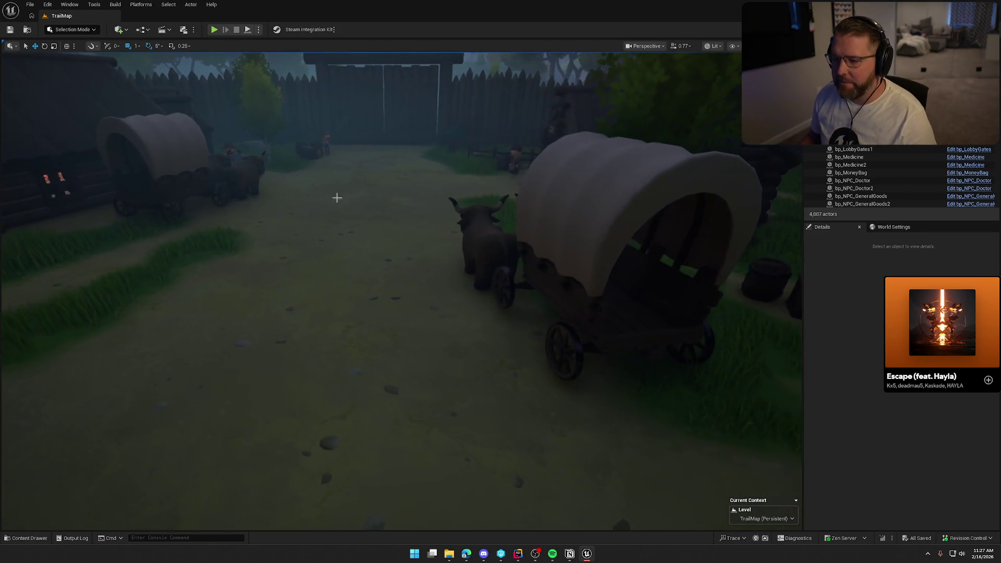
pyautogui.click(258, 29)
# - Check Net Mode in the play options, start playing, and walk up to the covered wagon
pyautogui.moveTo(305, 188)
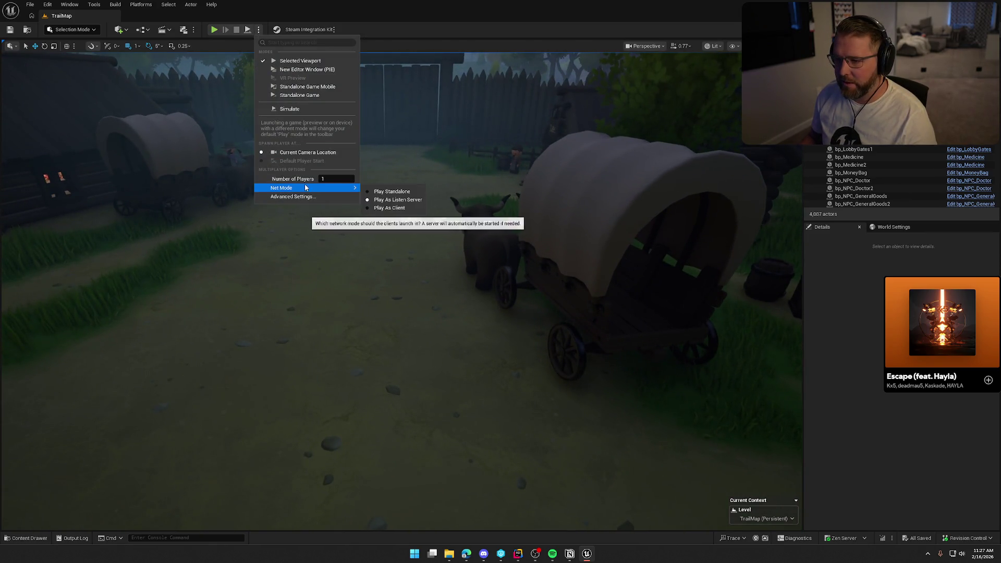
pyautogui.click(211, 30)
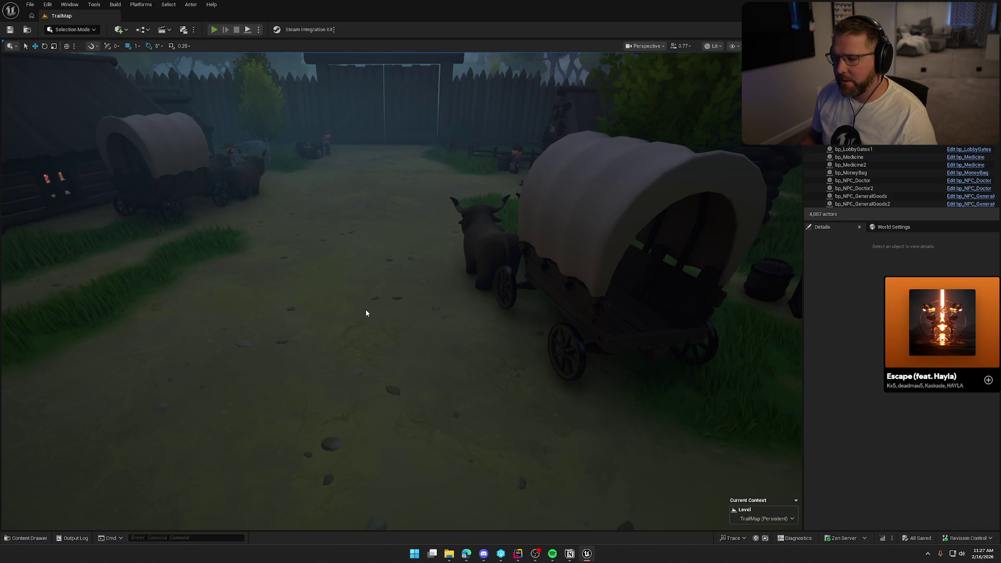
pyautogui.hotkey('shift', 'w')
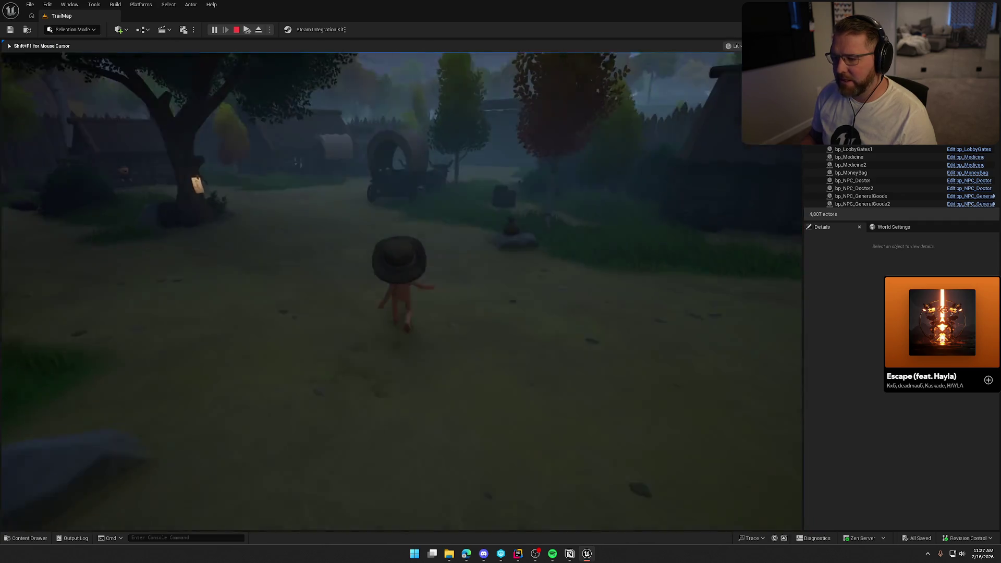
pyautogui.hotkey('shift', 'w')
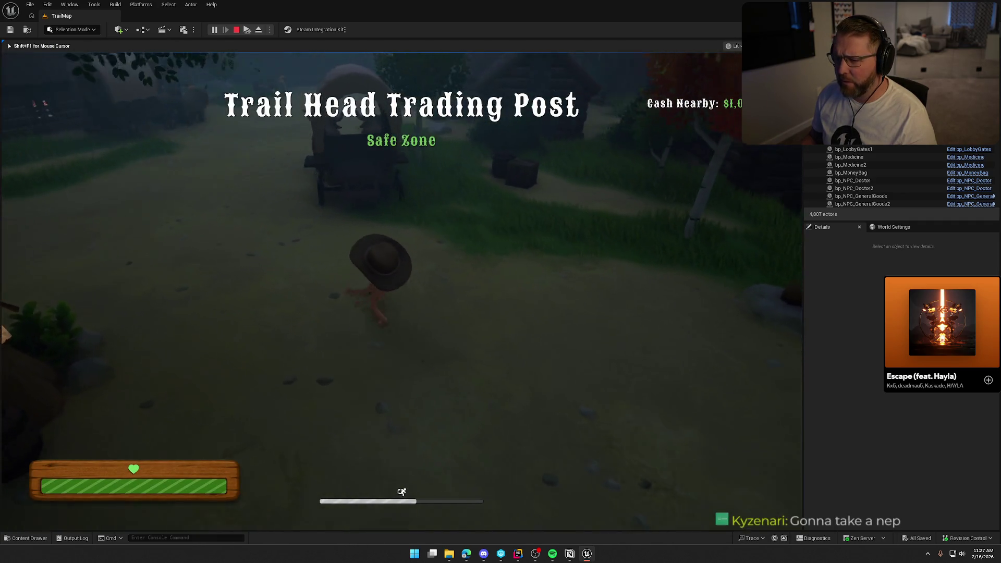
pyautogui.press('w')
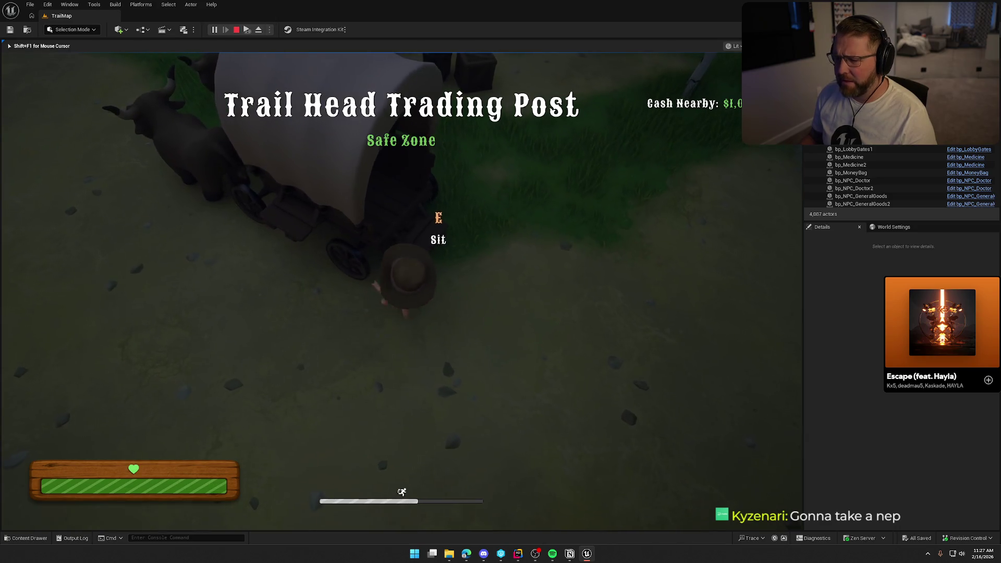
# - Back away from the wagon, dismiss the Start menu, and stop the play session
pyautogui.press('s')
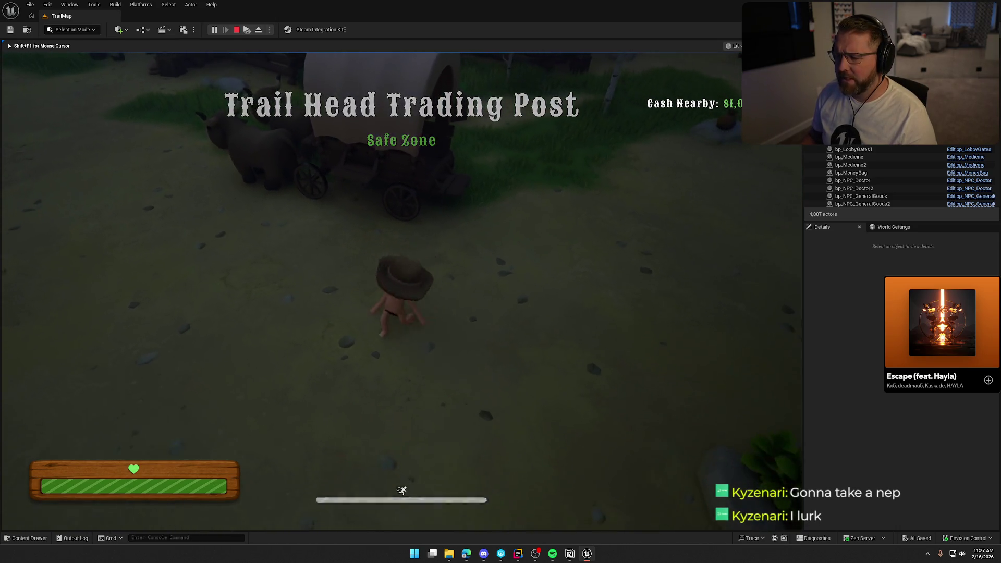
pyautogui.press('super')
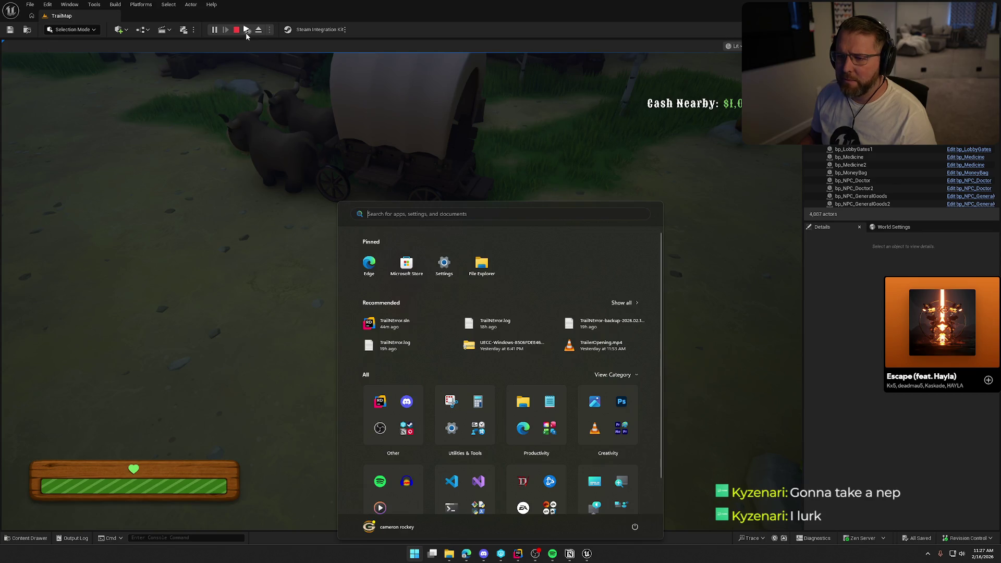
pyautogui.press('Escape')
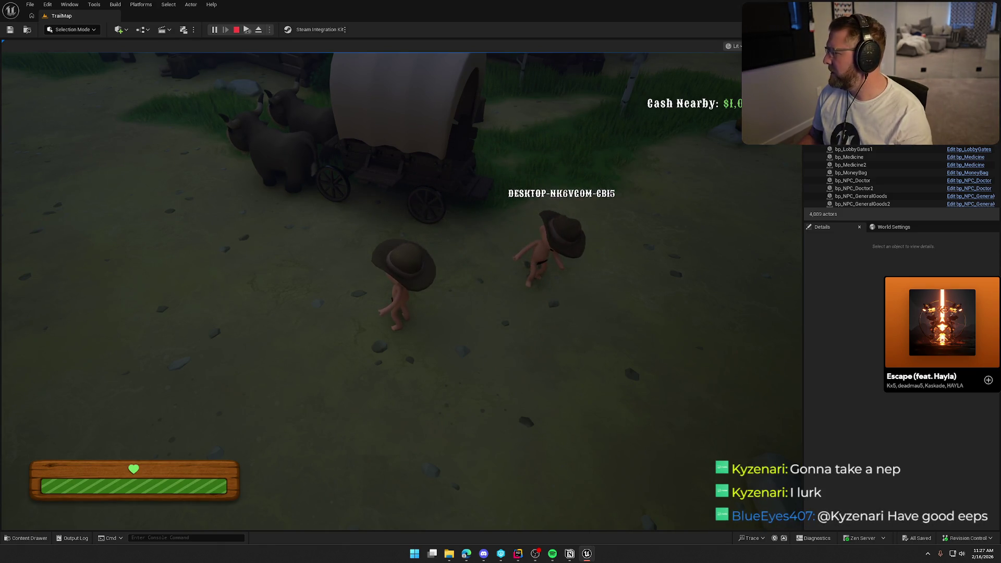
pyautogui.press('Escape')
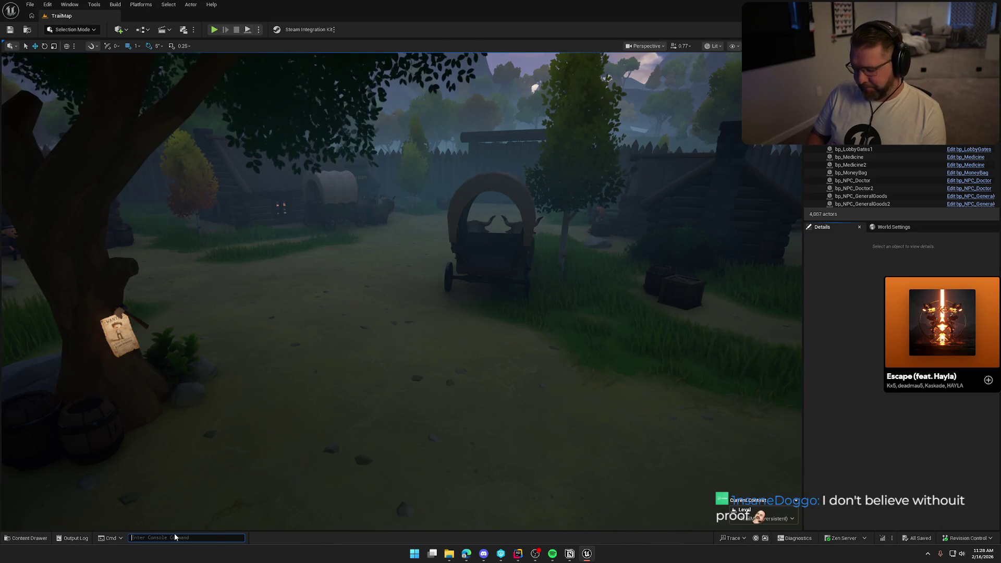
# - Rerun net.AllowPIESeamlessTravel true in the console to enable seamless travel
pyautogui.press('Up')
pyautogui.press('Return')
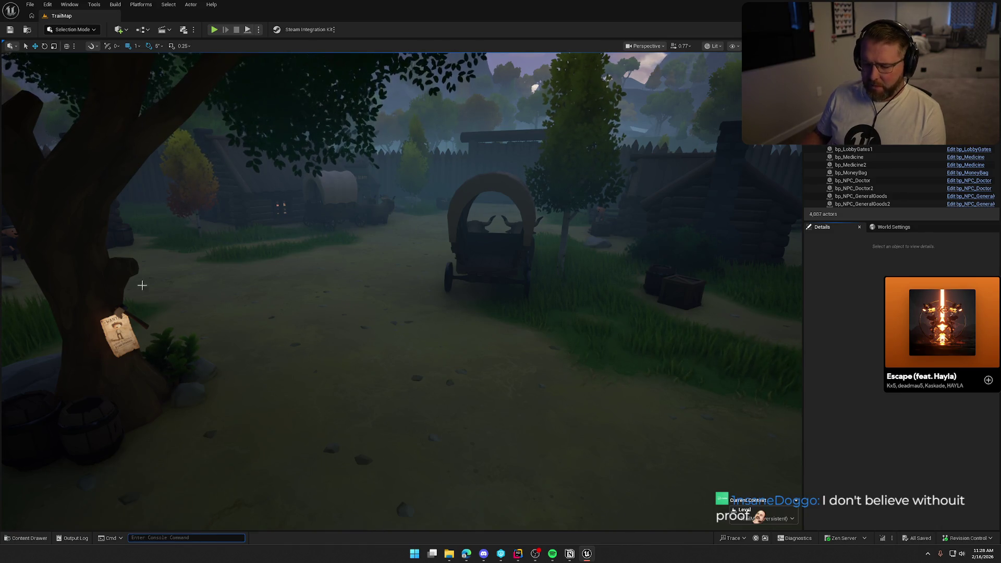
pyautogui.click(333, 288)
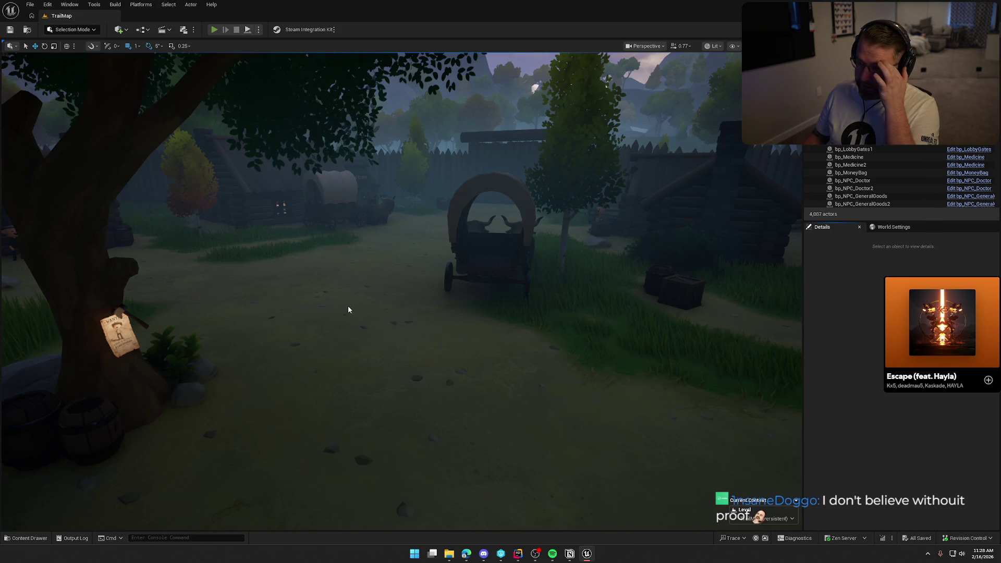
# - Start a Play-In-Editor session and keep the running game window focused
pyautogui.hotkey('alt', 'p')
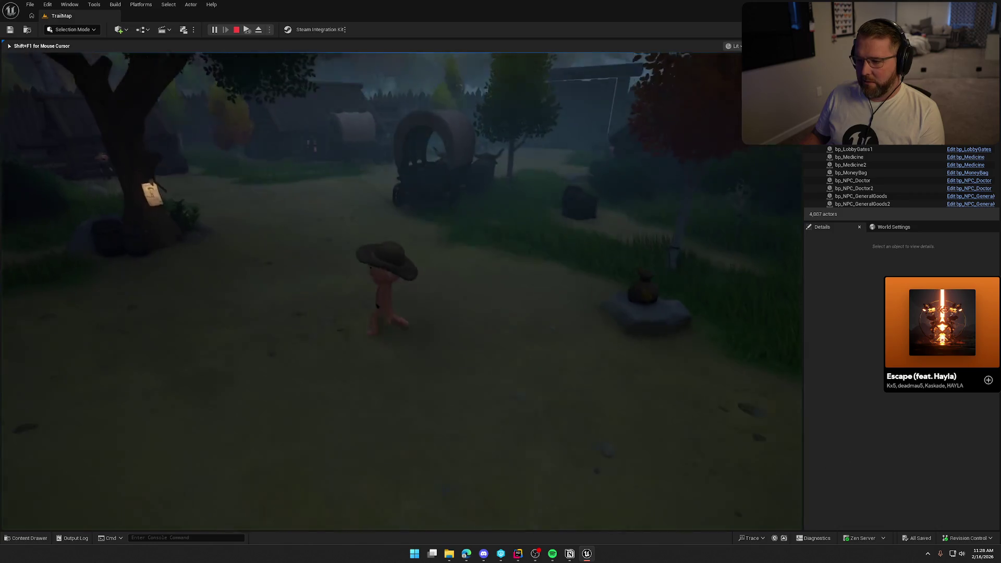
pyautogui.press('super')
pyautogui.click(422, 344)
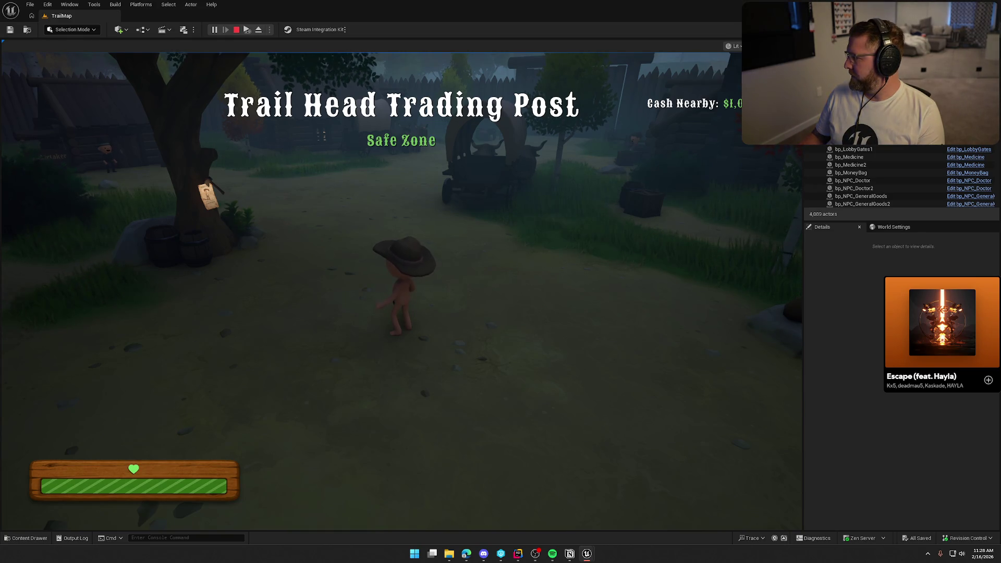
pyautogui.press('super')
pyautogui.click(337, 147)
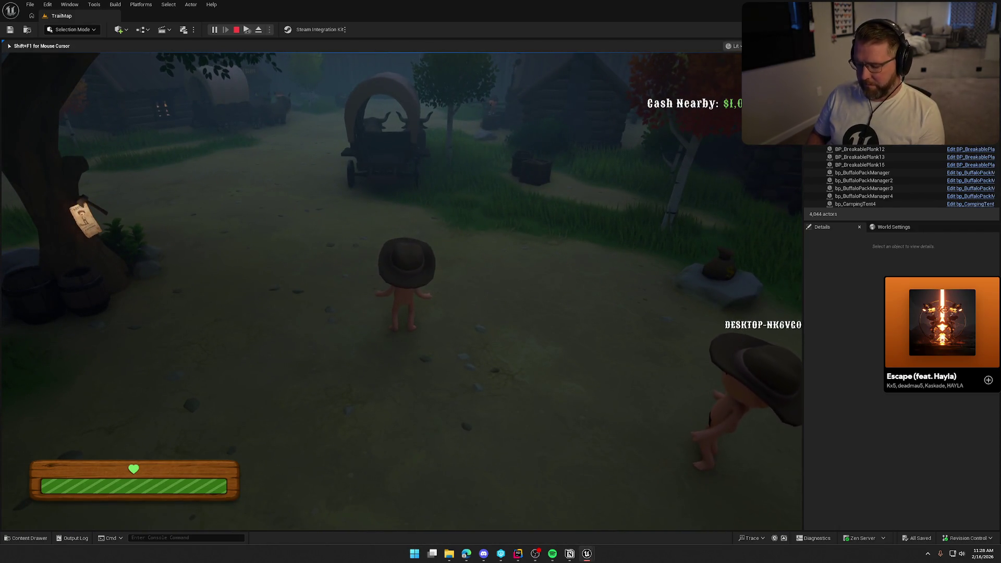
# - Reset the game from the pause menu, confirm with Yes, then quit the play session
pyautogui.press('Escape')
pyautogui.click(395, 310)
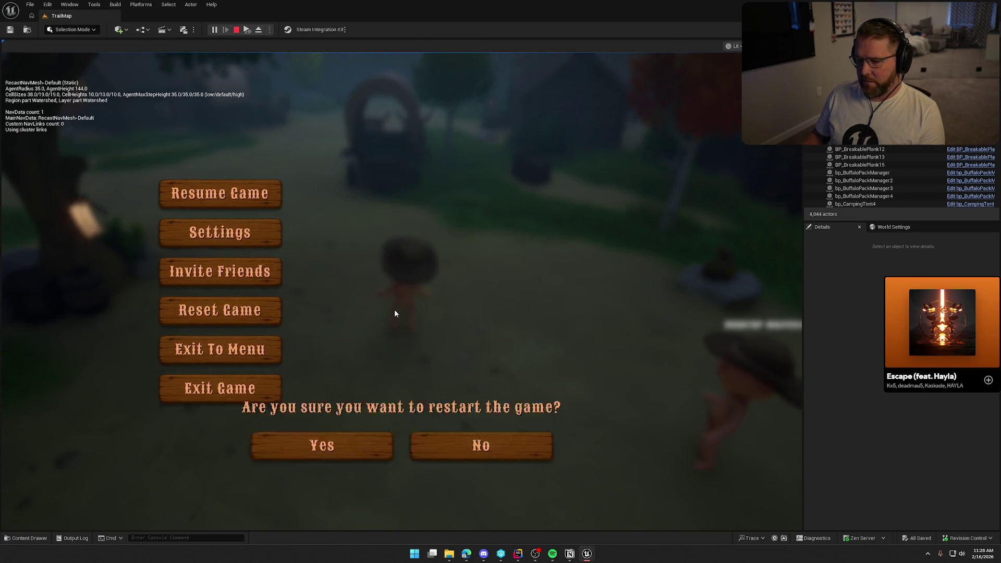
pyautogui.click(350, 308)
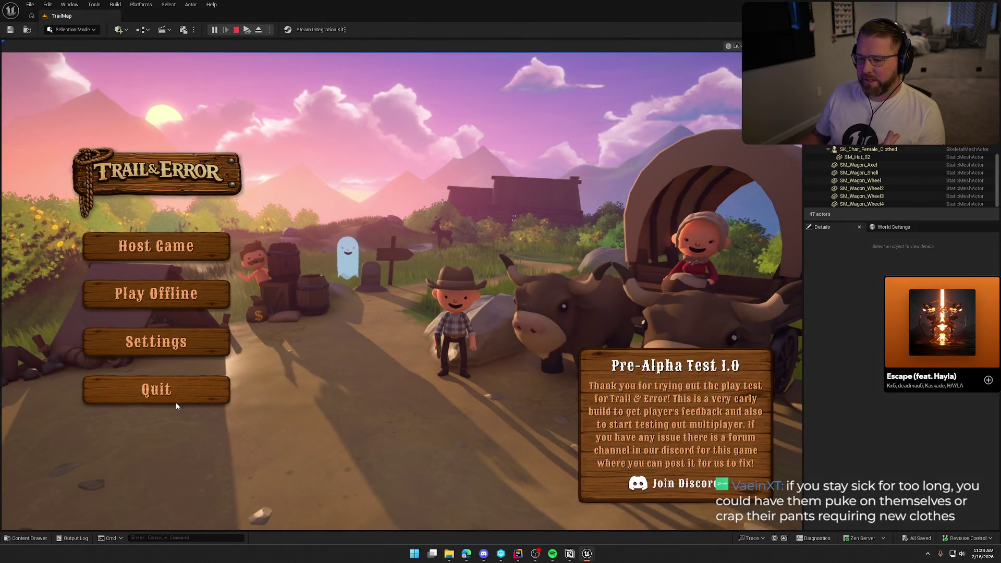
pyautogui.click(207, 397)
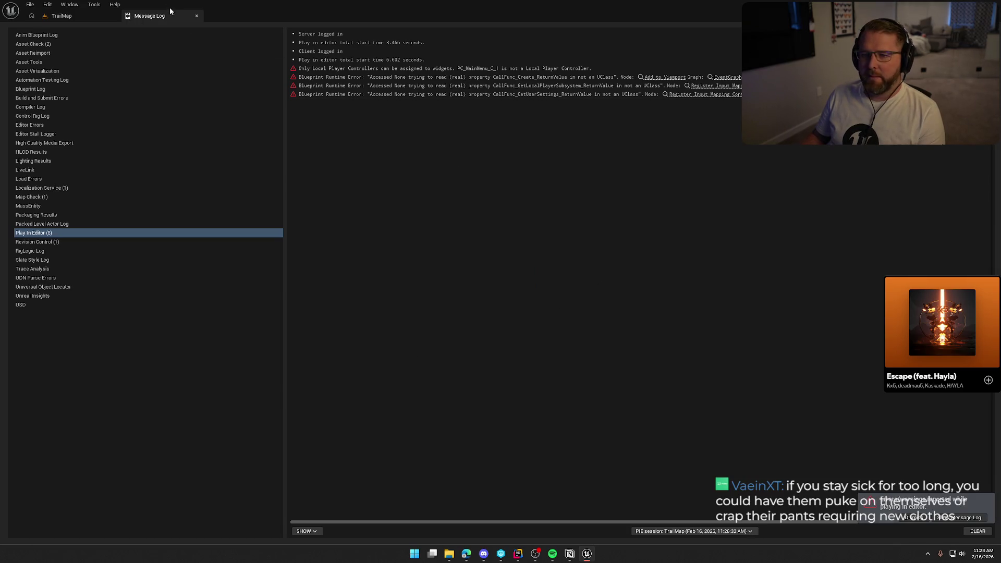
# - Close the Message Log and fly the viewport into the General Store yard with the wagon and oxen
pyautogui.click(196, 15)
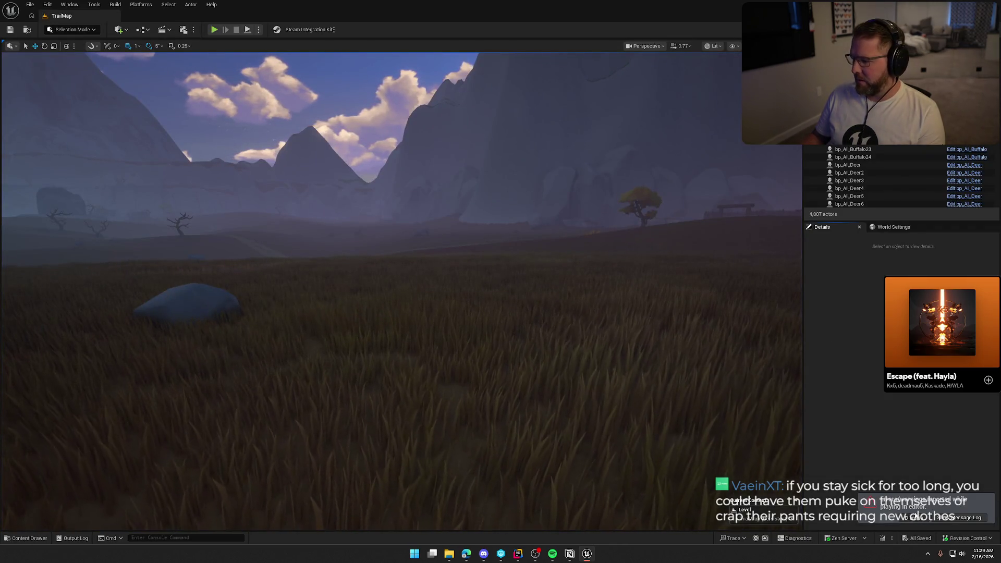
pyautogui.press('1')
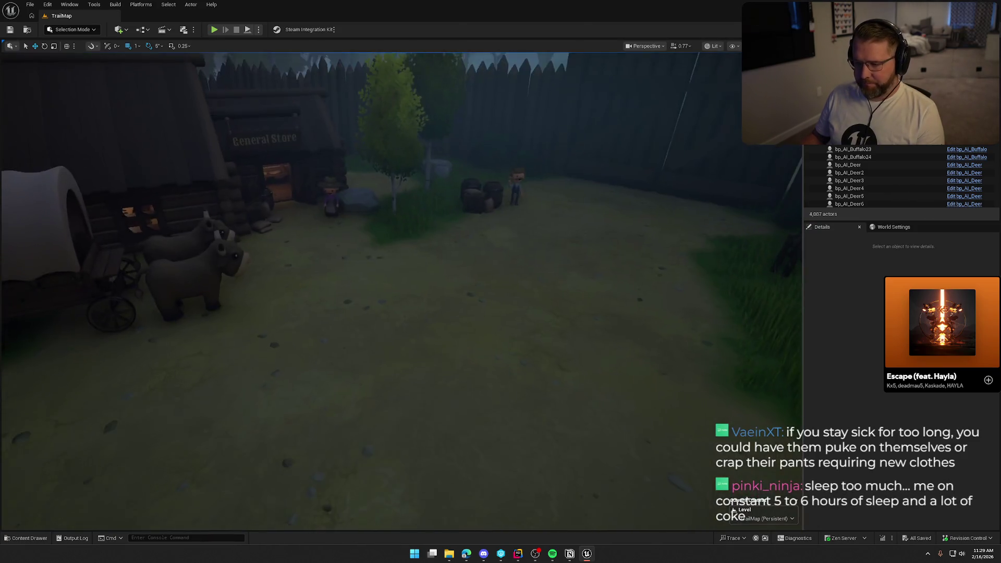
pyautogui.moveTo(529, 290); pyautogui.dragTo(528, 290)
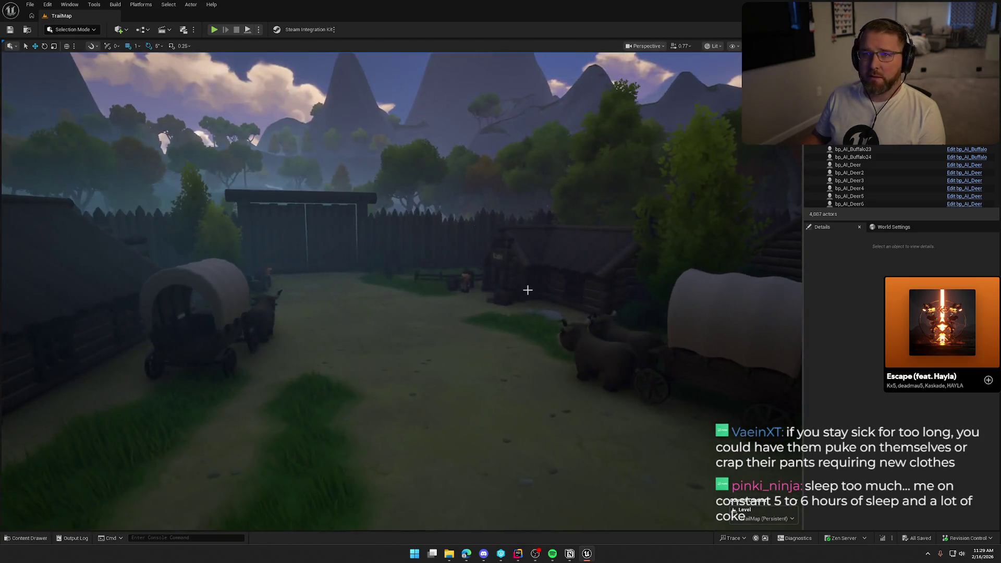
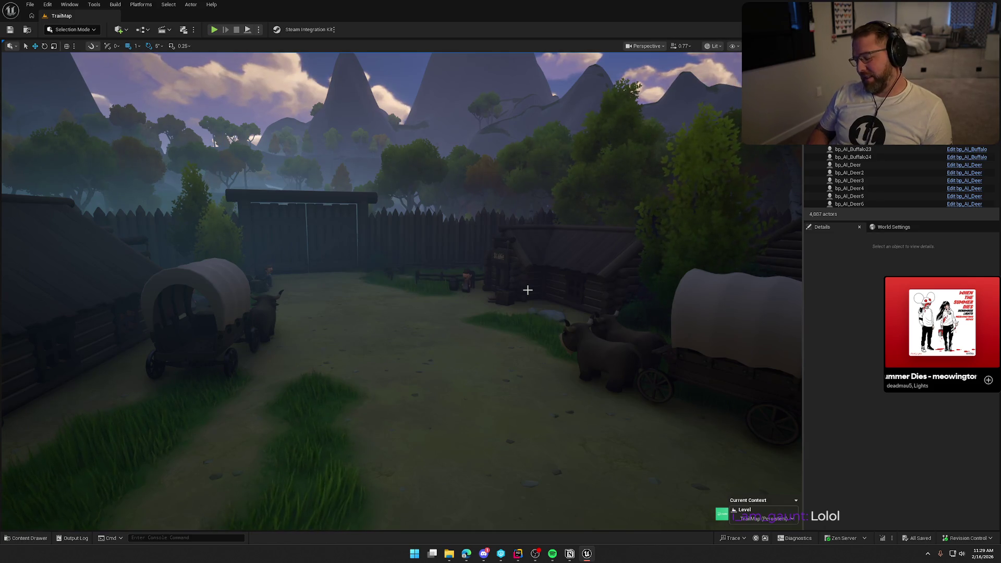
# - Fly the level camera forward through the trees into the village, facing the covered wagon
pyautogui.moveTo(528, 290)
pyautogui.mouseDown()
pyautogui.moveTo(512, 260)
pyautogui.moveTo(465, 260)
pyautogui.moveTo(783, 399)
pyautogui.mouseUp()
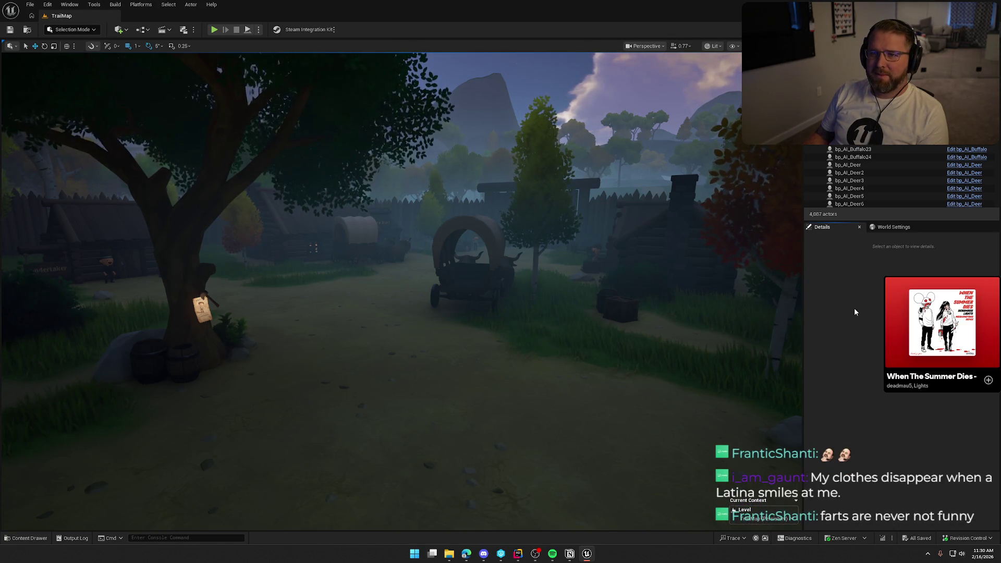
pyautogui.moveTo(756, 323); pyautogui.dragTo(754, 292)
pyautogui.moveTo(547, 315); pyautogui.dragTo(548, 315)
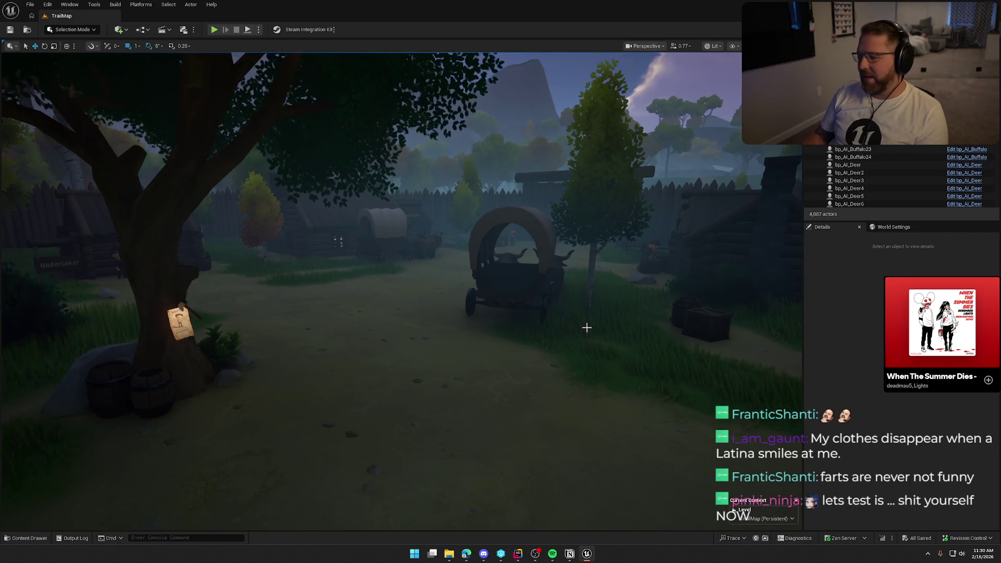
# - Open the Item_Atten asset from the Sounds/Attenuation folder for editing
pyautogui.click(26, 538)
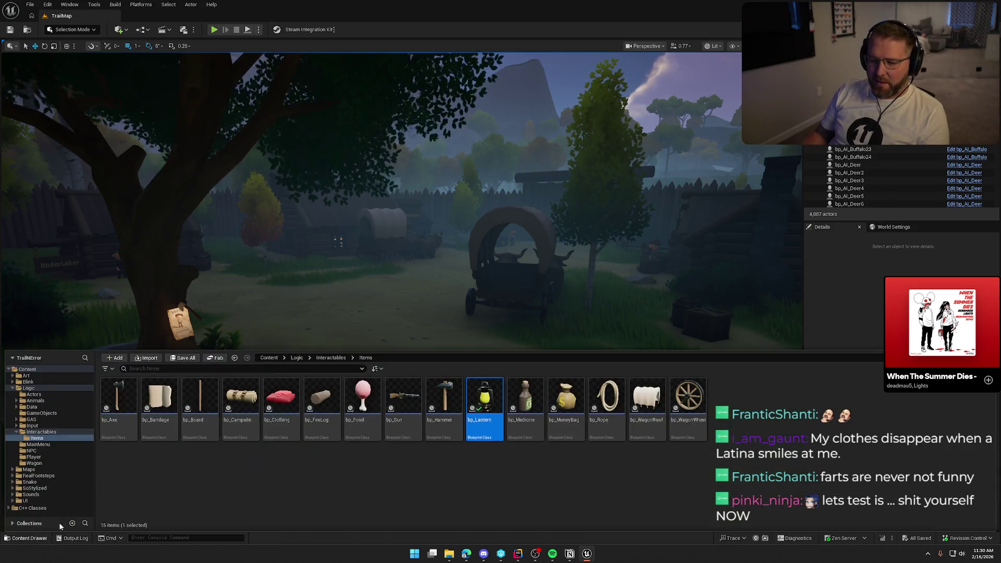
pyautogui.click(31, 495)
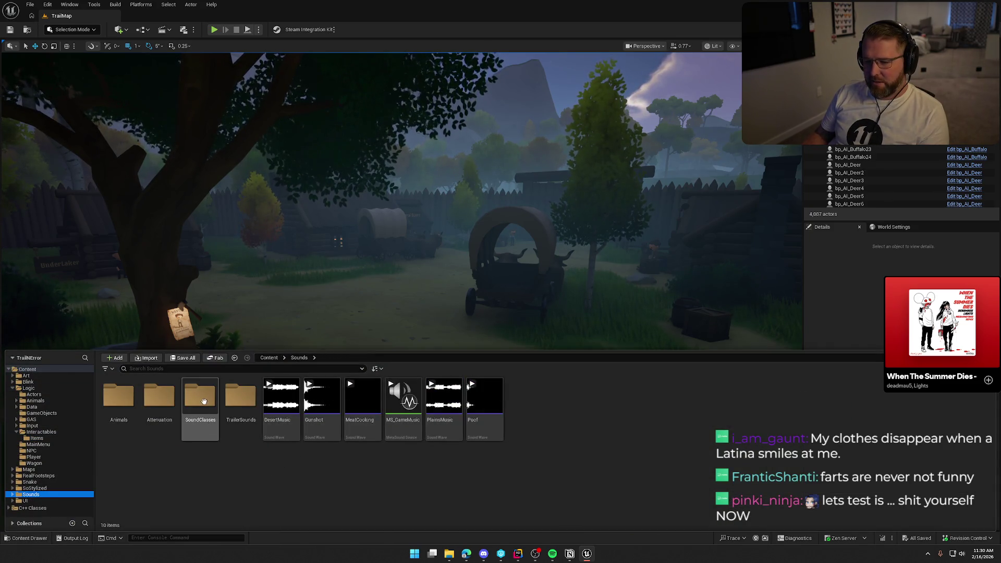
pyautogui.doubleClick(160, 401)
pyautogui.click(190, 428)
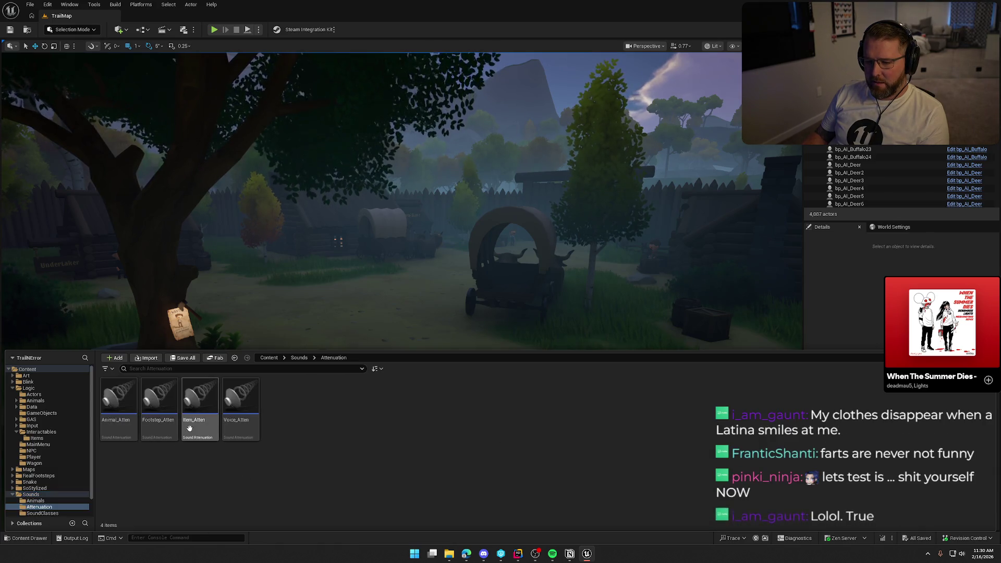
pyautogui.doubleClick(190, 422)
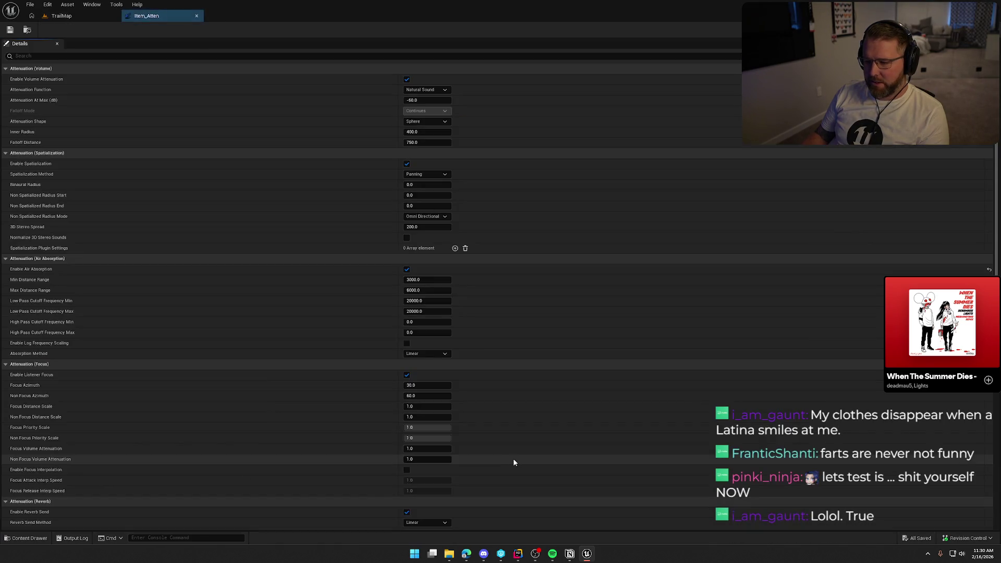
# - Set Inner Radius 600 and Falloff Distance 1200, then save with checkout and close Item_Atten
pyautogui.click(426, 132)
pyautogui.write('600')
pyautogui.press('Tab')
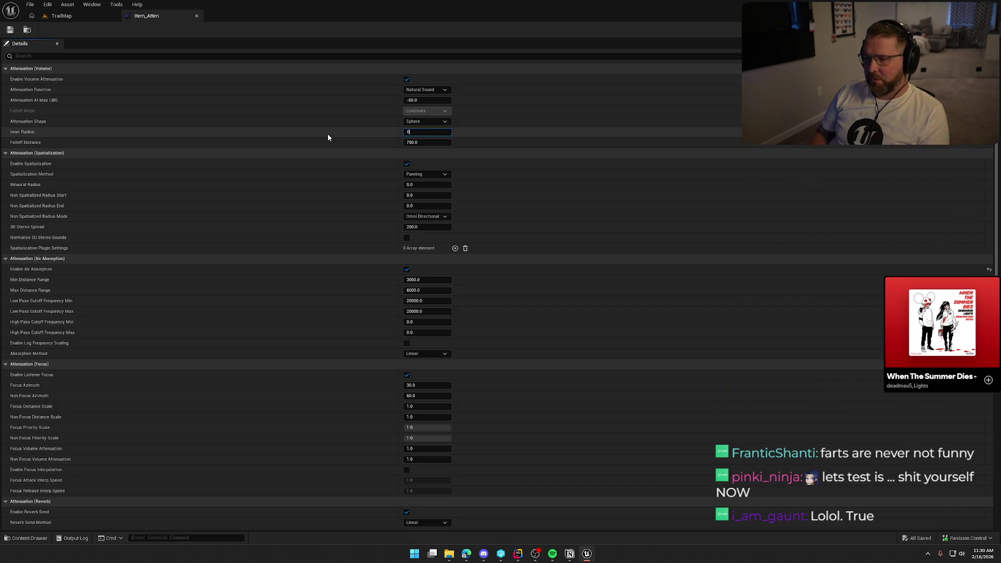
pyautogui.write('1200')
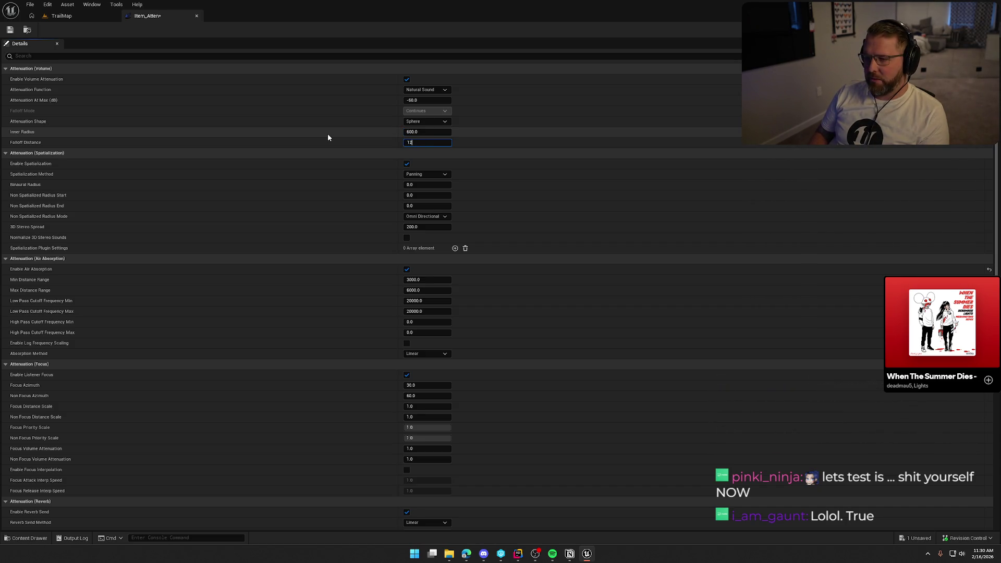
pyautogui.press('Return')
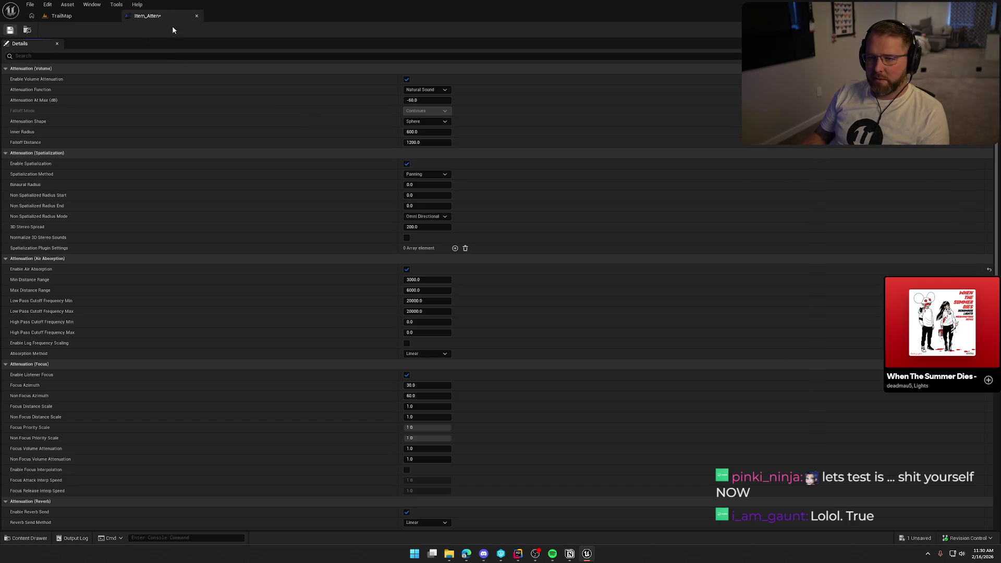
pyautogui.hotkey('ctrl', 's')
pyautogui.click(533, 365)
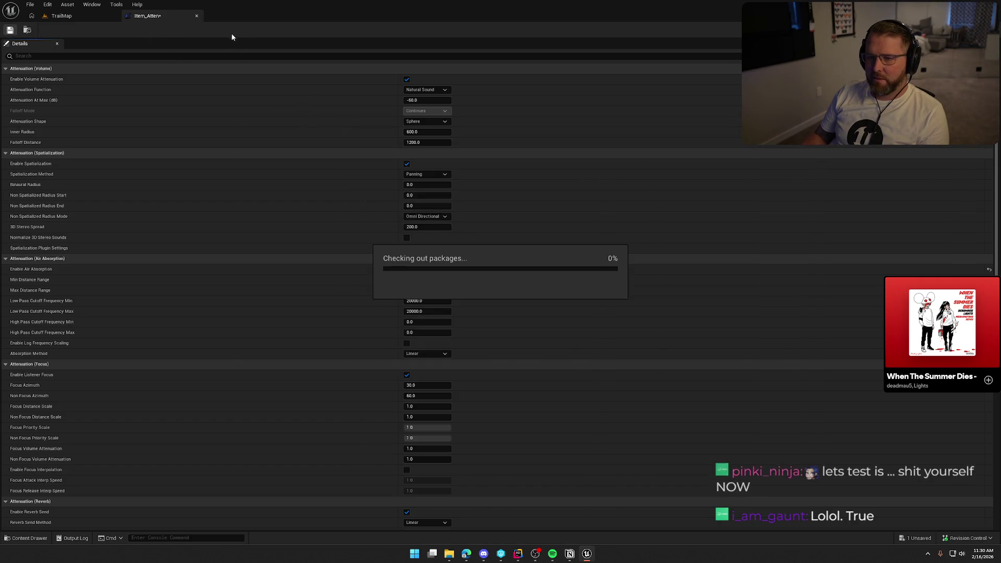
pyautogui.click(197, 17)
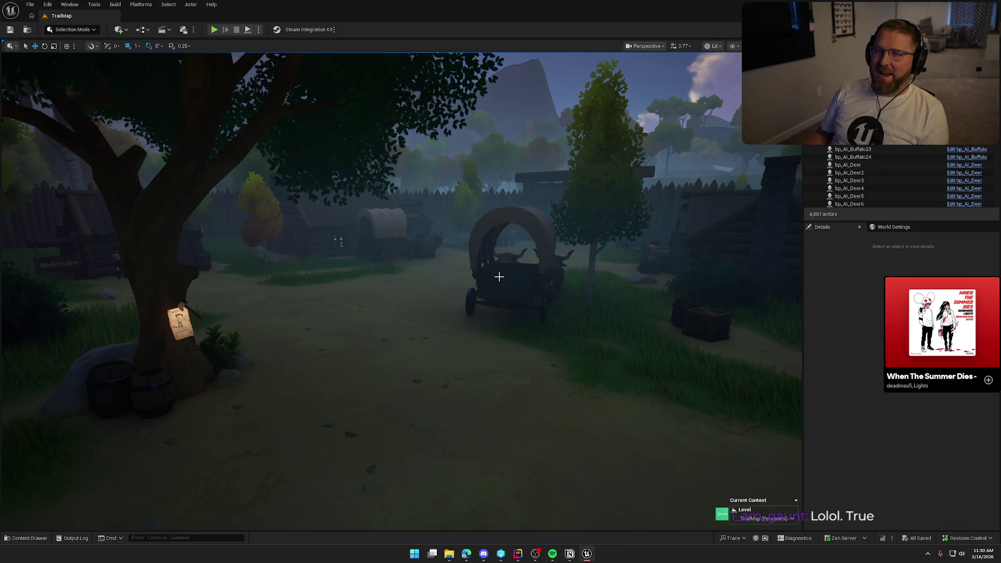
# - Fly closer to the wagon, then browse the content drawer to the Logic/Wagon folder
pyautogui.scroll(2, 520, 331)
pyautogui.moveTo(521, 331)
pyautogui.mouseDown()
pyautogui.moveTo(527, 315)
pyautogui.moveTo(511, 308)
pyautogui.moveTo(528, 300)
pyautogui.moveTo(517, 292)
pyautogui.moveTo(553, 320)
pyautogui.moveTo(529, 326)
pyautogui.mouseUp()
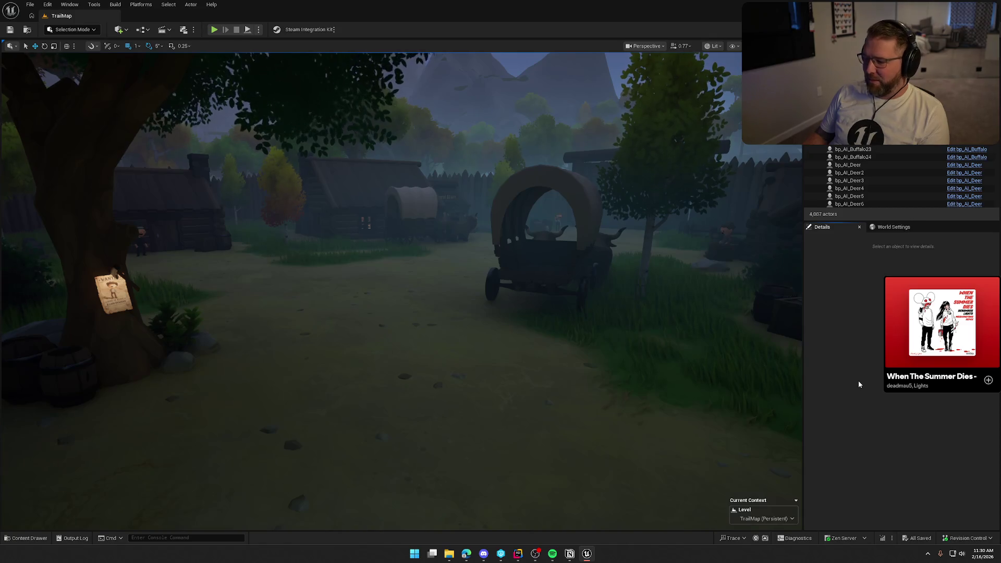
pyautogui.moveTo(626, 302)
pyautogui.mouseDown()
pyautogui.moveTo(647, 300)
pyautogui.moveTo(636, 302)
pyautogui.mouseUp()
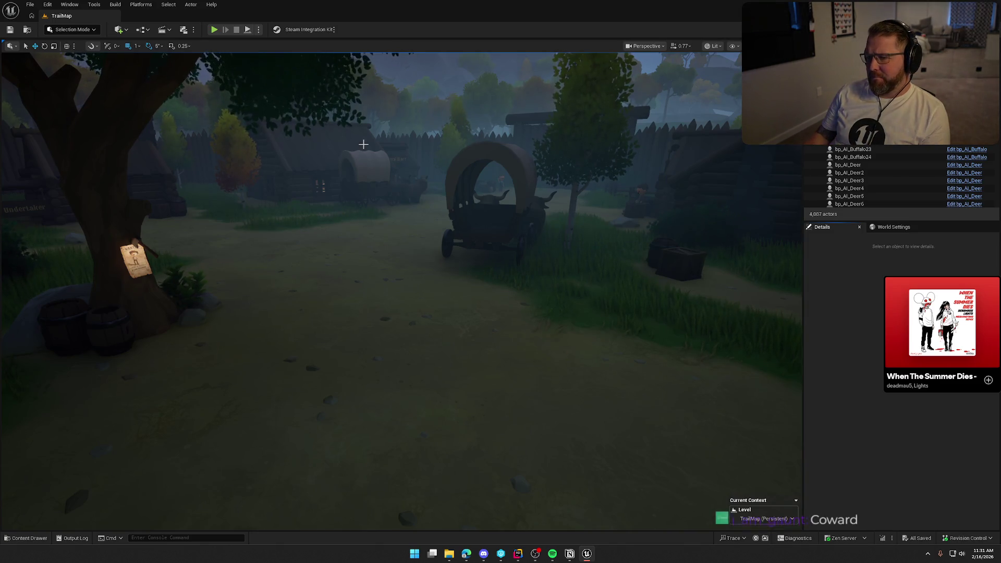
pyautogui.hotkey('ctrl', 'space')
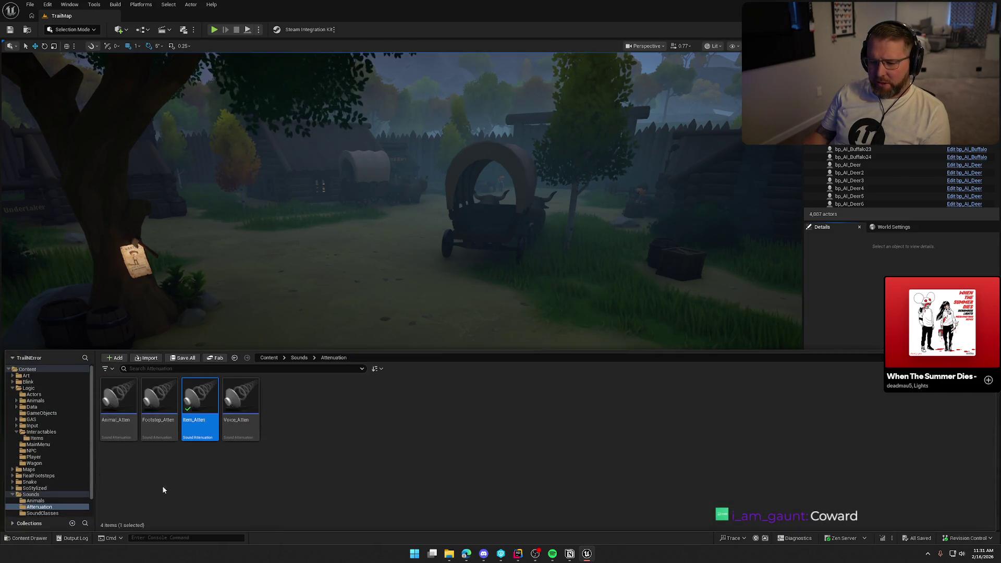
pyautogui.click(33, 463)
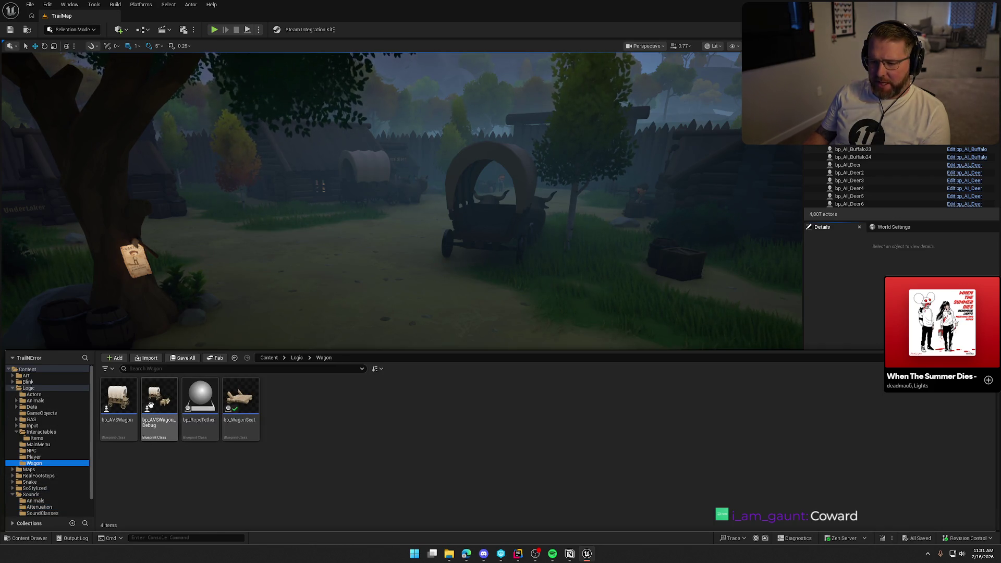
# - Open bp_AVSWagon and bp_WagonSeat, selecting the seat's BeginPlay attach nodes
pyautogui.doubleClick(133, 404)
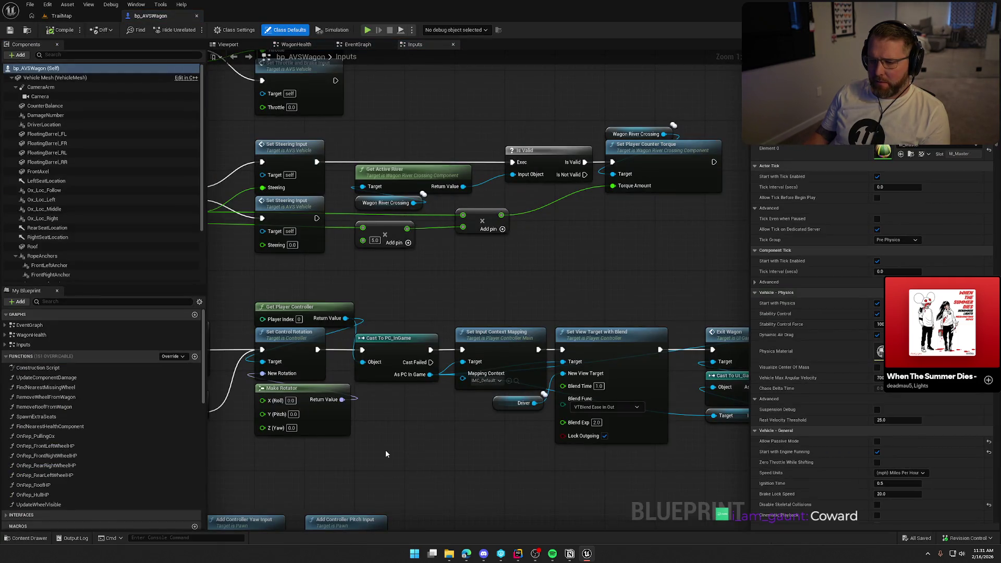
pyautogui.hotkey('ctrl', 'space')
pyautogui.click(240, 404)
pyautogui.press('Return')
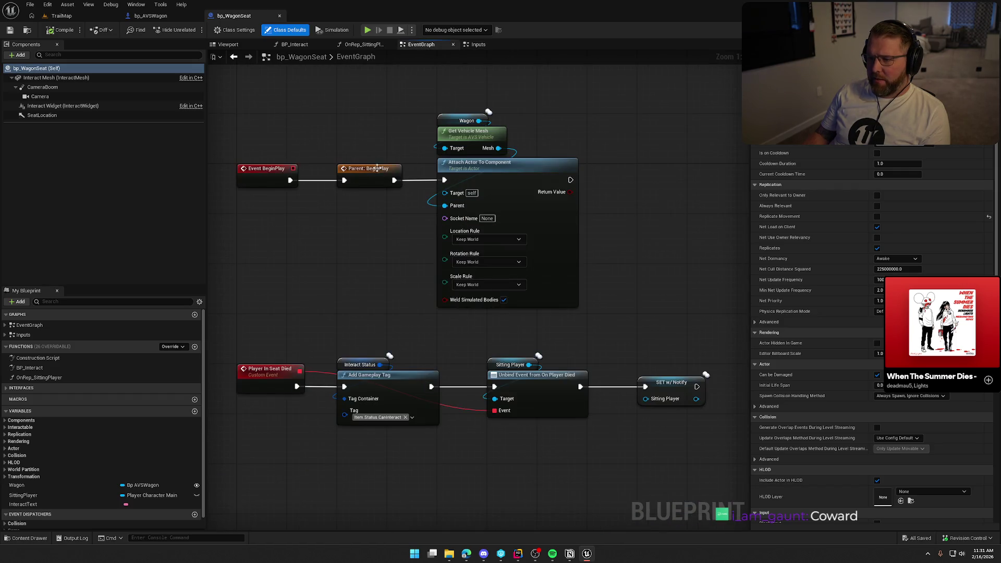
pyautogui.moveTo(263, 104); pyautogui.dragTo(627, 295)
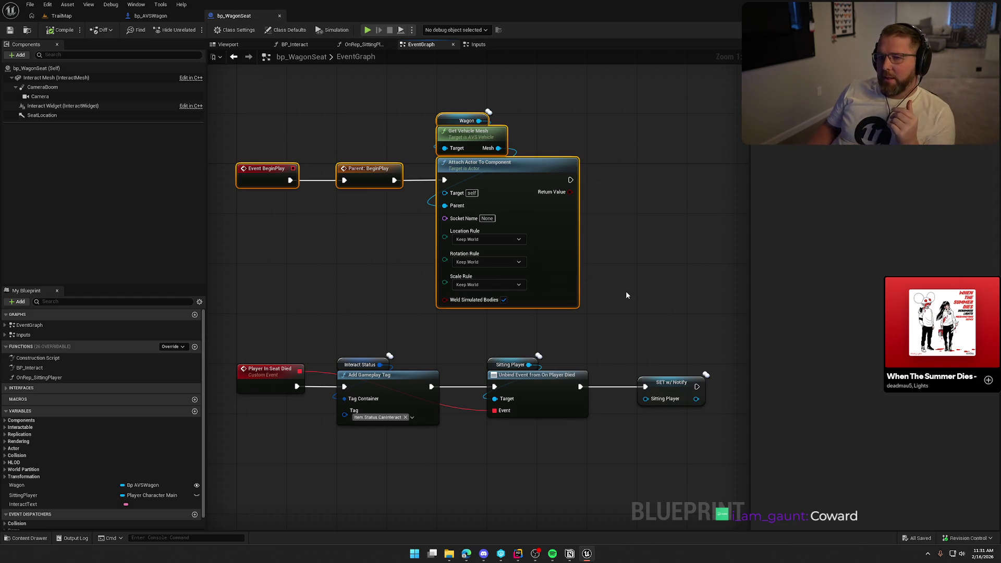
# - In bp_AVSWagon's EventGraph, go from Switch Has Authority into the SpawnExtraSeats function
pyautogui.click(151, 16)
pyautogui.scroll(-5, 559, 309)
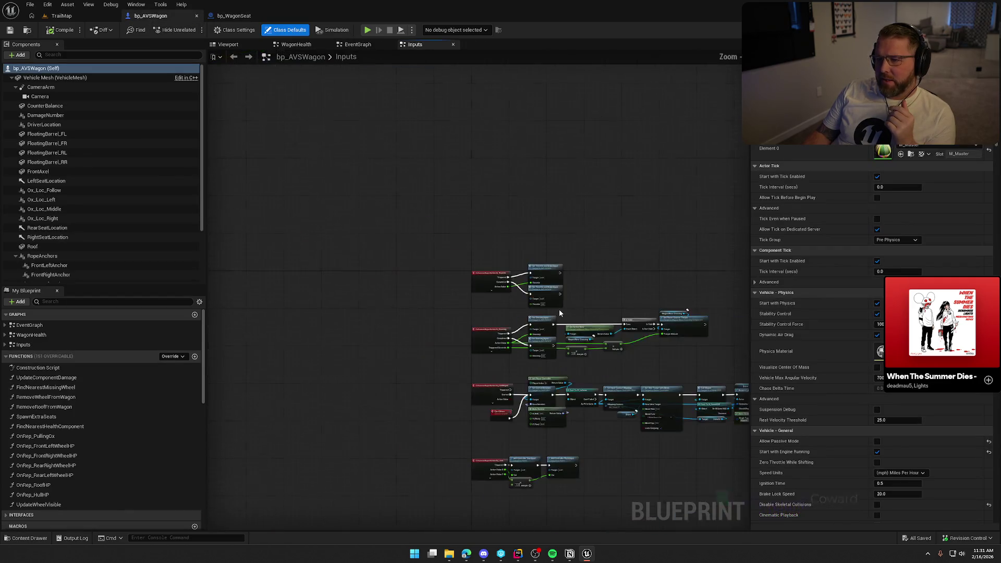
pyautogui.click(356, 44)
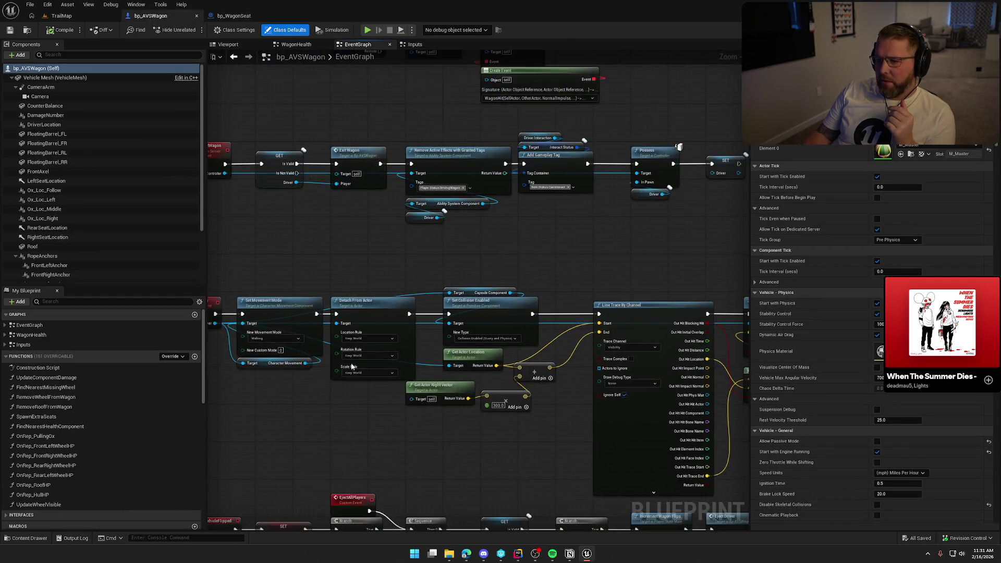
pyautogui.scroll(-5, 395, 277)
pyautogui.scroll(4, 421, 310)
pyautogui.moveTo(376, 208); pyautogui.dragTo(454, 322)
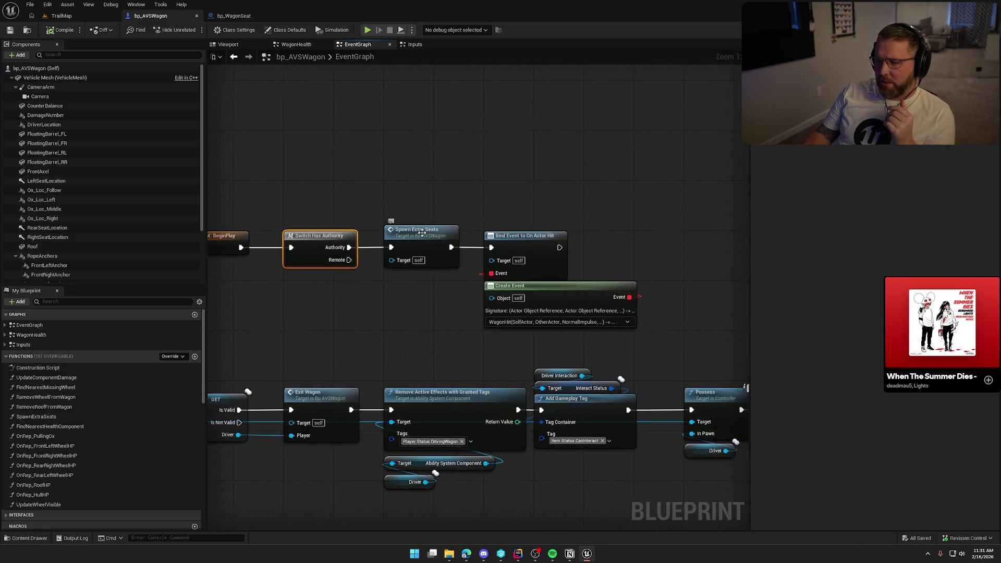
pyautogui.doubleClick(421, 232)
# - Review the Wagon Seats ADD and seat-spawning loop nodes, then reopen bp_WagonSeat
pyautogui.scroll(2, 409, 371)
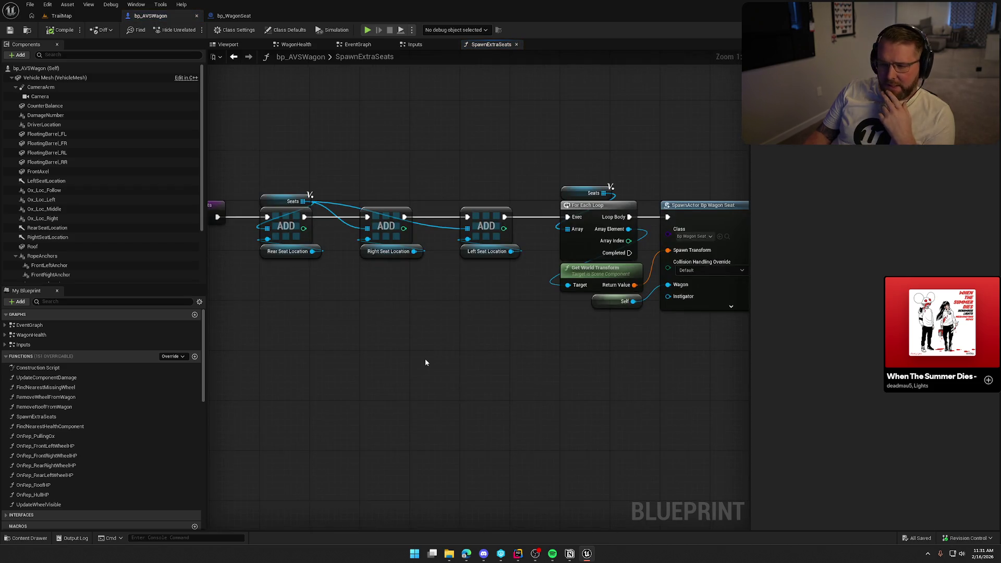
pyautogui.moveTo(398, 146); pyautogui.dragTo(222, 137)
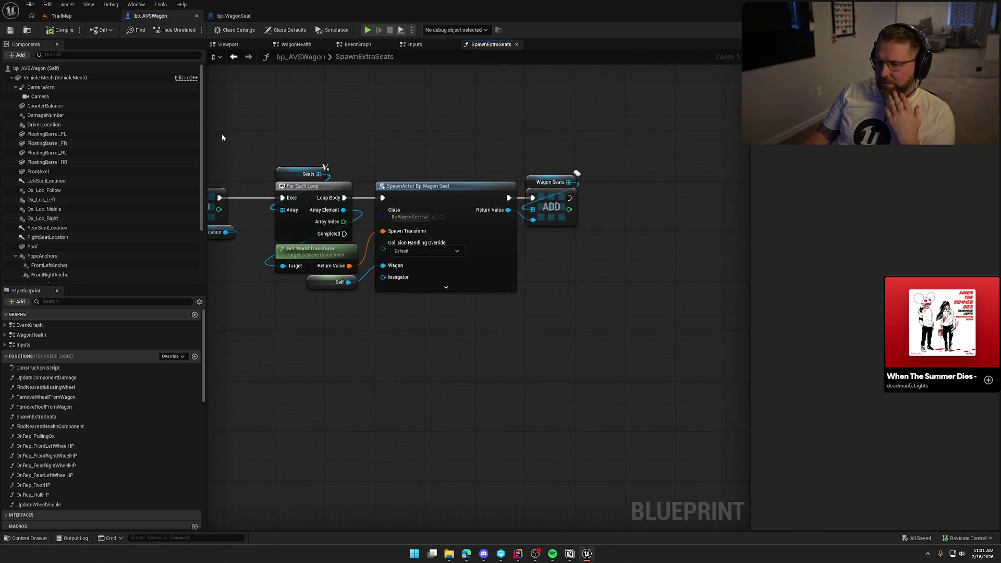
pyautogui.moveTo(275, 160); pyautogui.dragTo(594, 356)
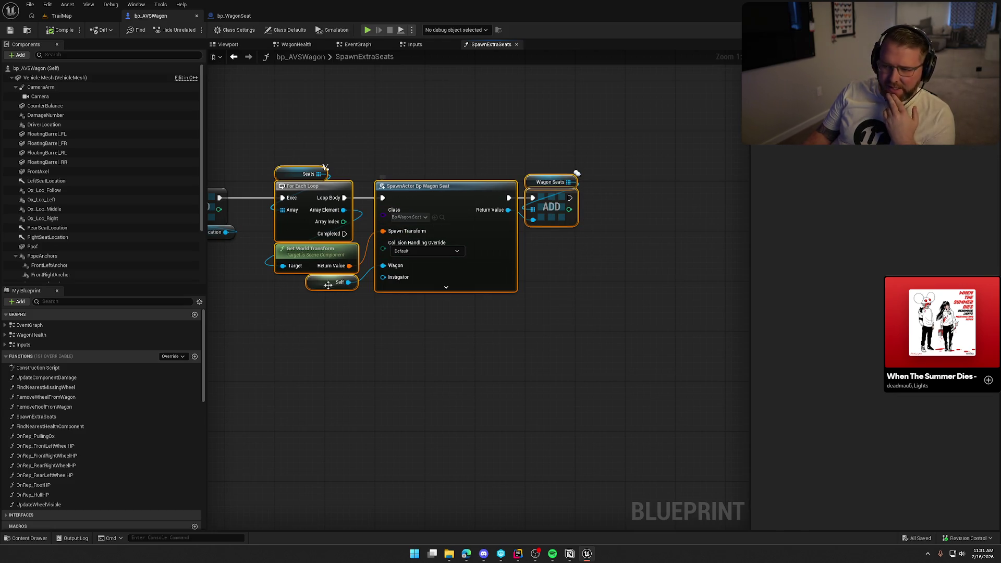
pyautogui.click(542, 260)
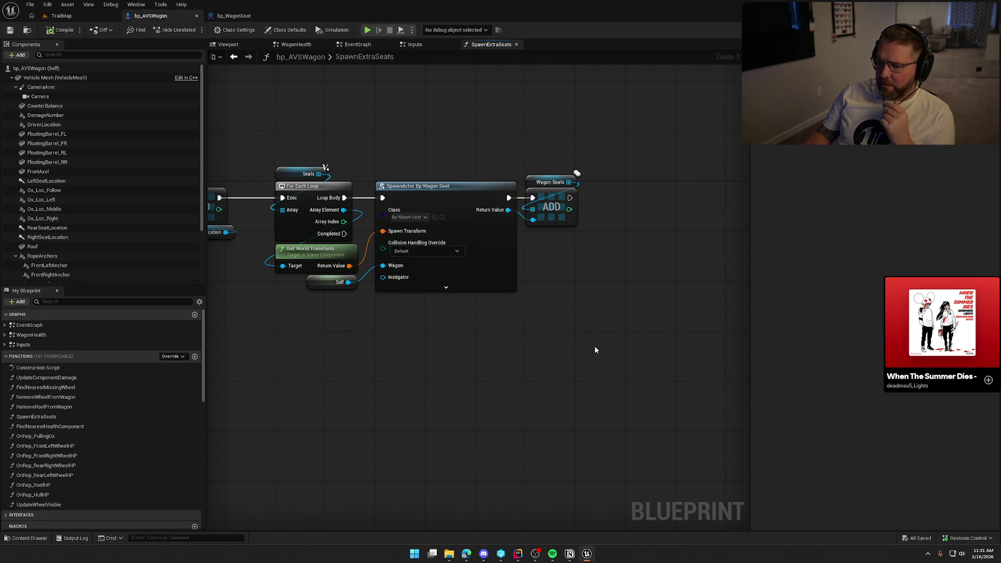
pyautogui.moveTo(540, 361); pyautogui.dragTo(582, 348)
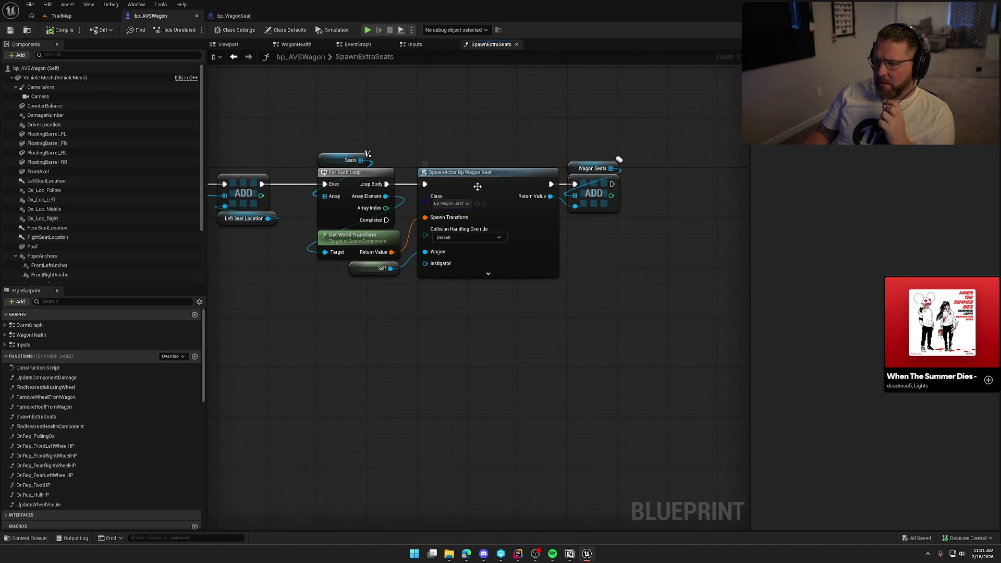
pyautogui.click(484, 204)
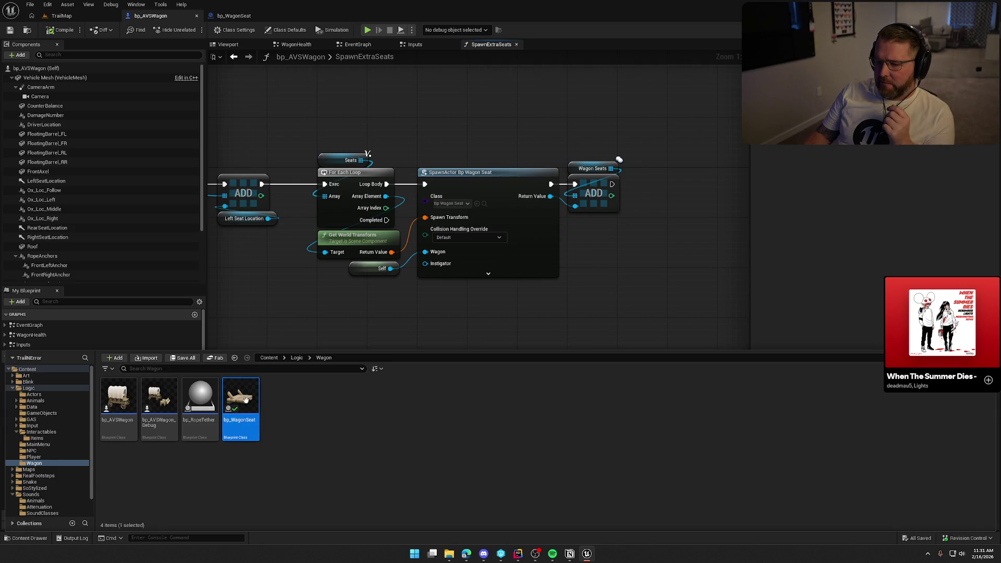
pyautogui.doubleClick(240, 404)
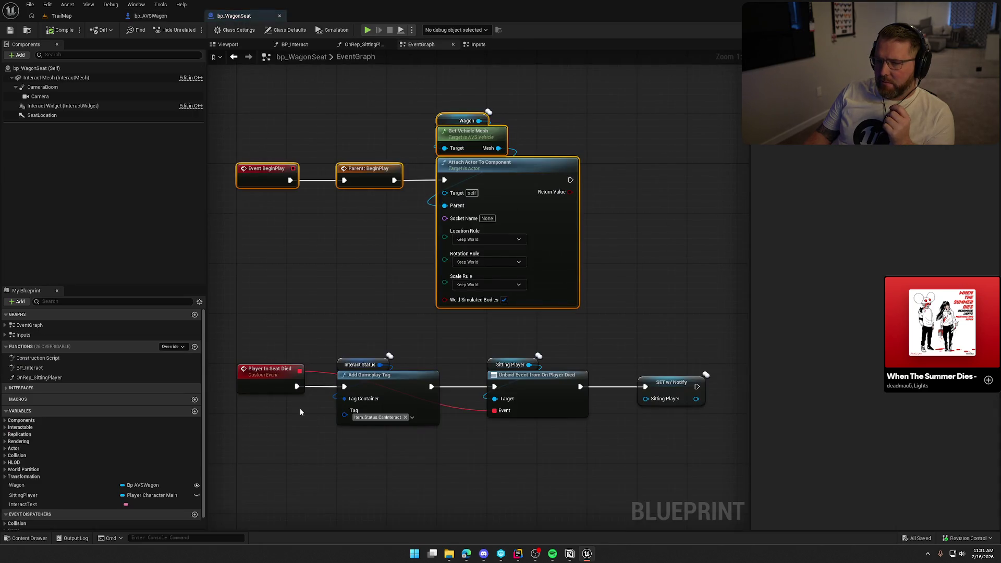
# - Enable Replicate Movement in bp_WagonSeat's class defaults, compile, and return to TrailMap
pyautogui.click(299, 32)
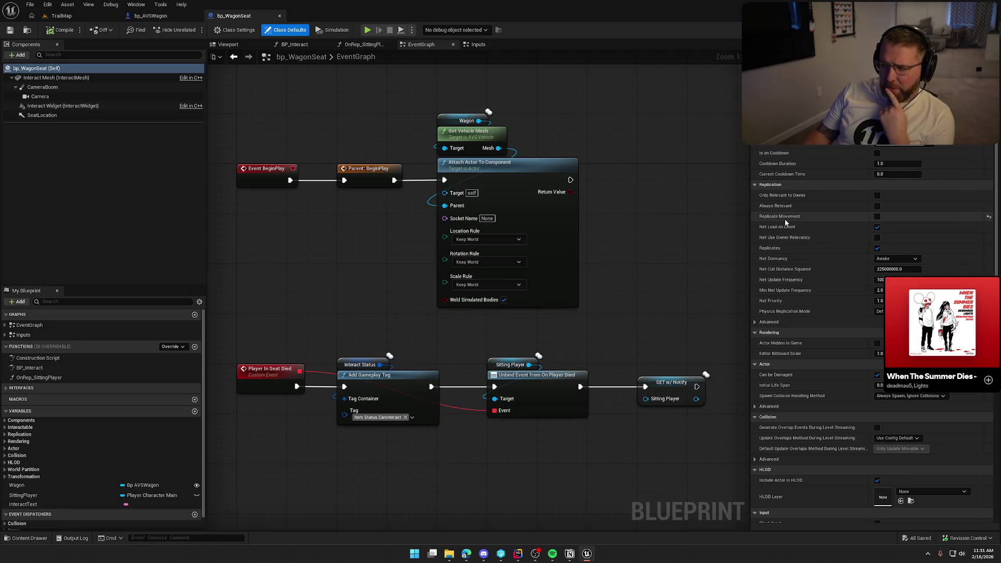
pyautogui.click(877, 216)
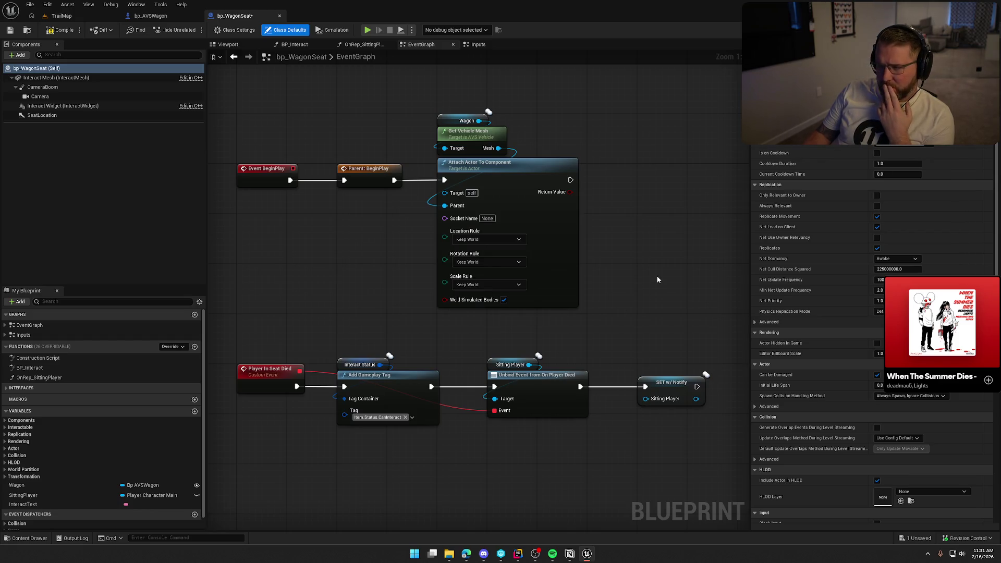
pyautogui.click(58, 31)
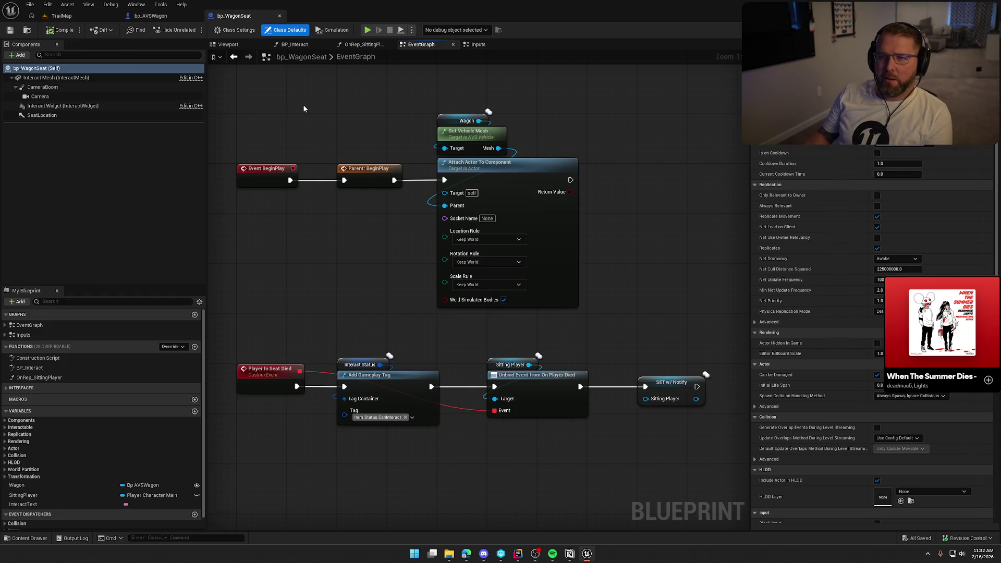
pyautogui.click(72, 18)
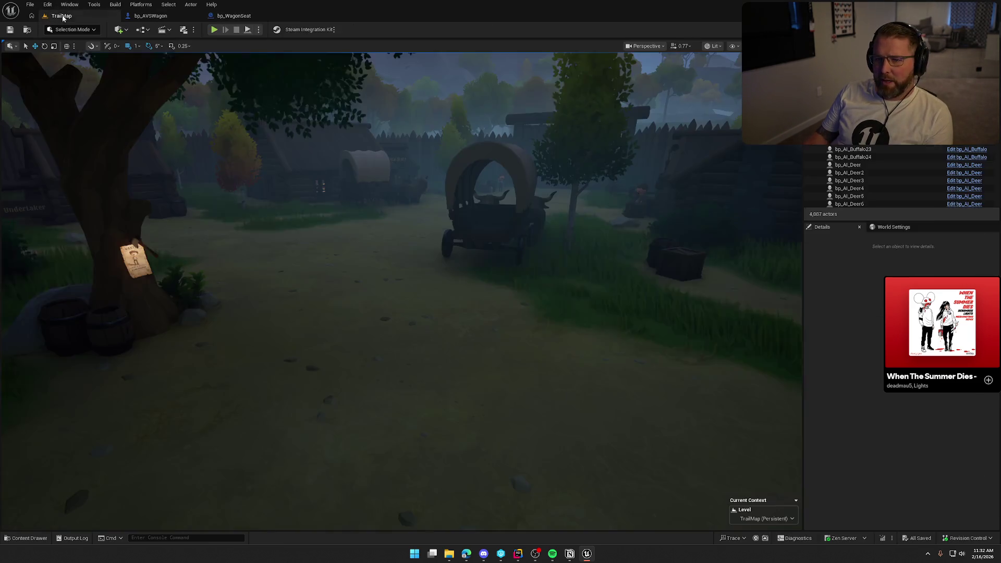
# - Fly the level view toward the wagon, then go back to bp_WagonSeat's EventGraph
pyautogui.moveTo(438, 253); pyautogui.dragTo(438, 252)
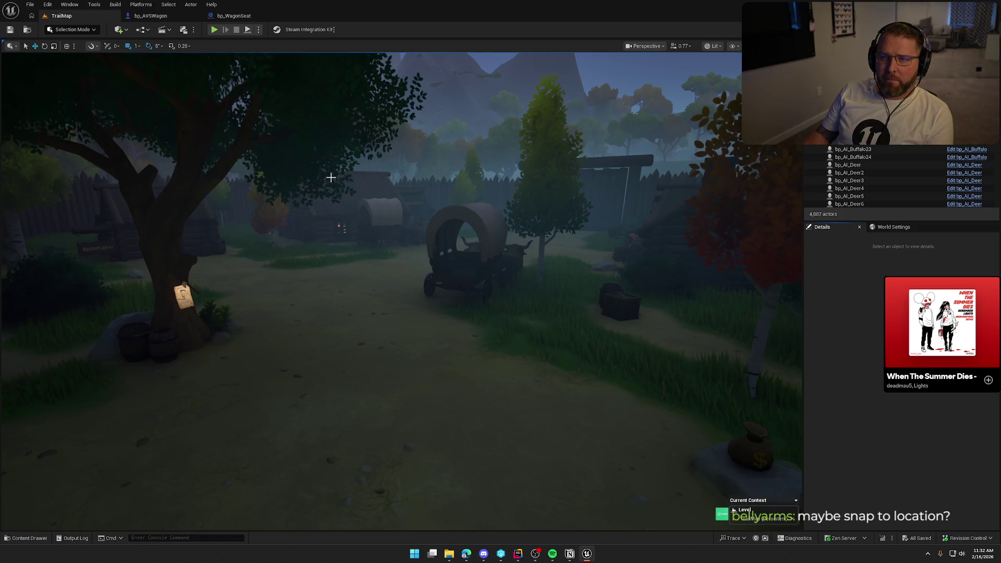
pyautogui.click(238, 16)
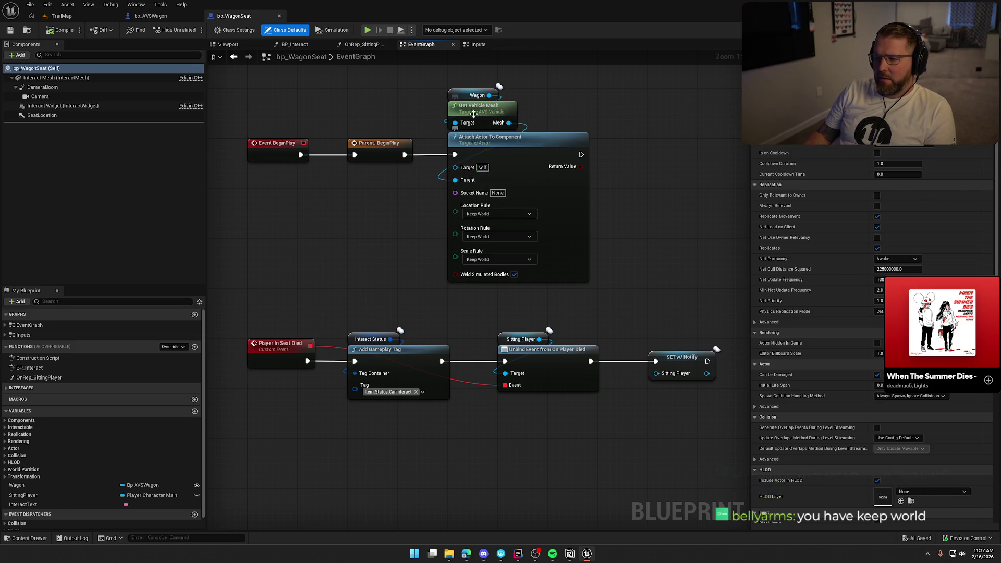
pyautogui.click(154, 15)
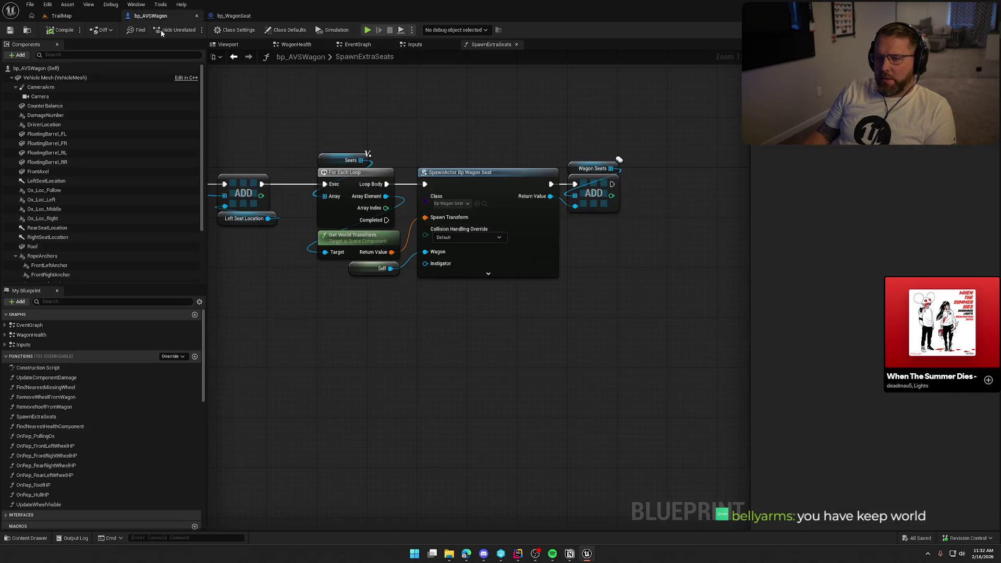
pyautogui.moveTo(604, 300)
pyautogui.mouseDown()
pyautogui.moveTo(570, 269)
pyautogui.moveTo(331, 156)
pyautogui.mouseUp()
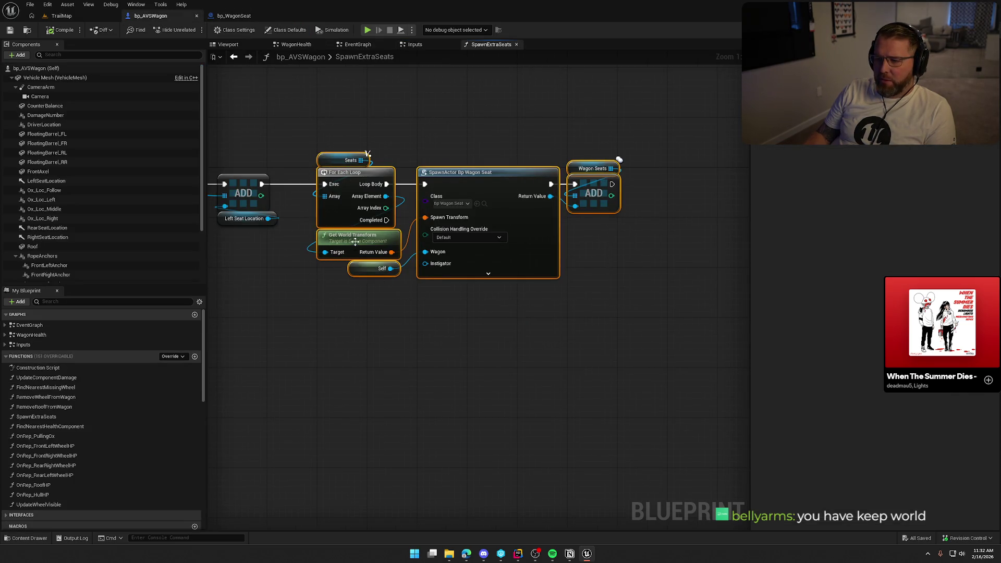
pyautogui.click(391, 316)
pyautogui.click(228, 44)
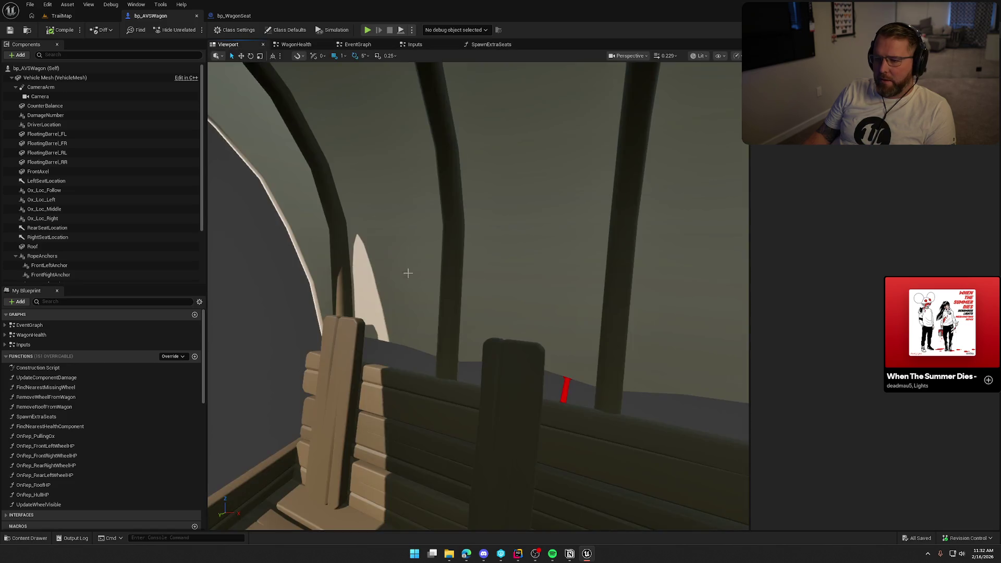
pyautogui.moveTo(527, 278)
pyautogui.mouseDown()
pyautogui.moveTo(500, 281)
pyautogui.moveTo(526, 283)
pyautogui.mouseUp()
pyautogui.moveTo(431, 297); pyautogui.dragTo(431, 297)
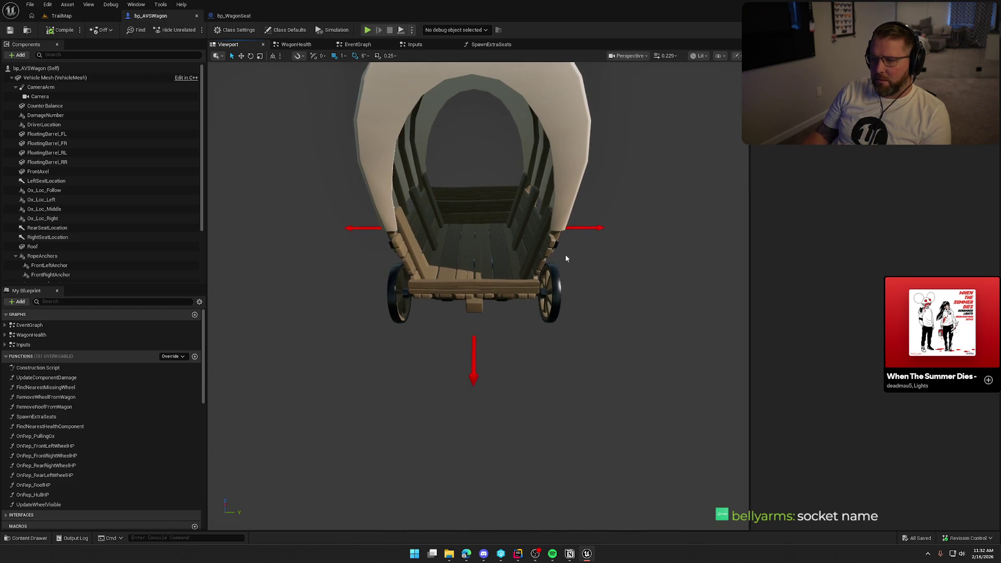
pyautogui.click(234, 16)
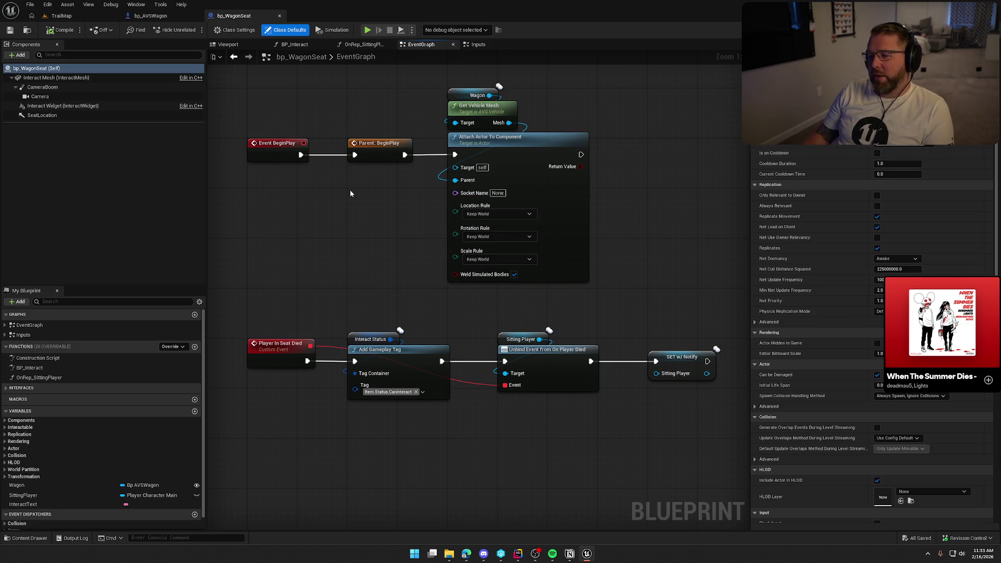
pyautogui.click(141, 16)
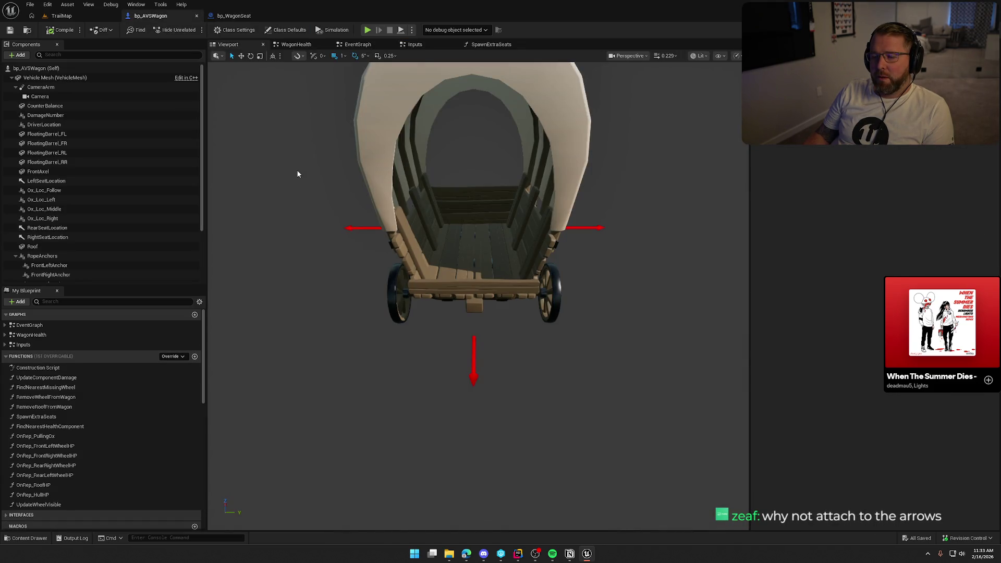
pyautogui.click(234, 16)
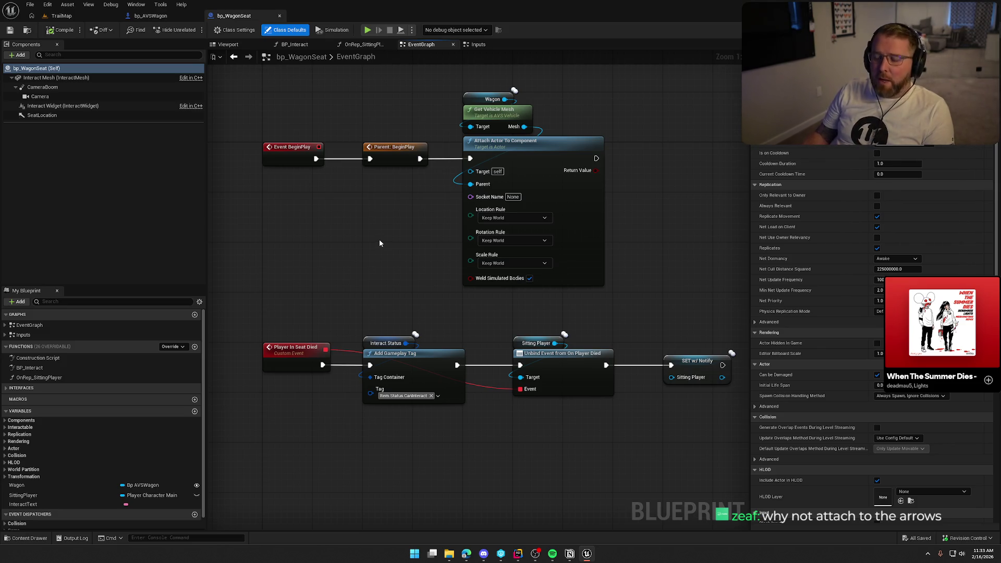
pyautogui.moveTo(379, 241); pyautogui.dragTo(366, 256)
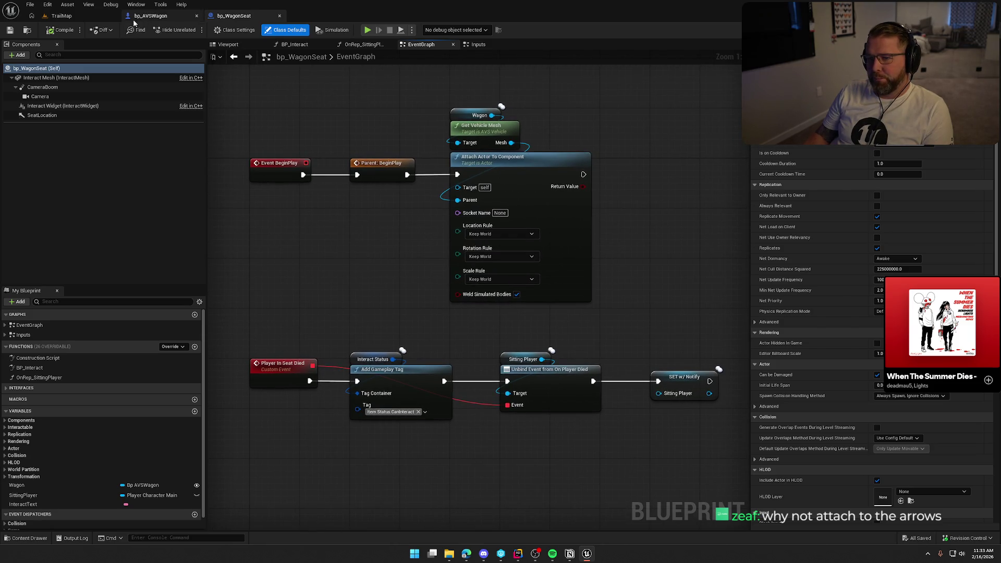
pyautogui.click(151, 16)
pyautogui.click(486, 45)
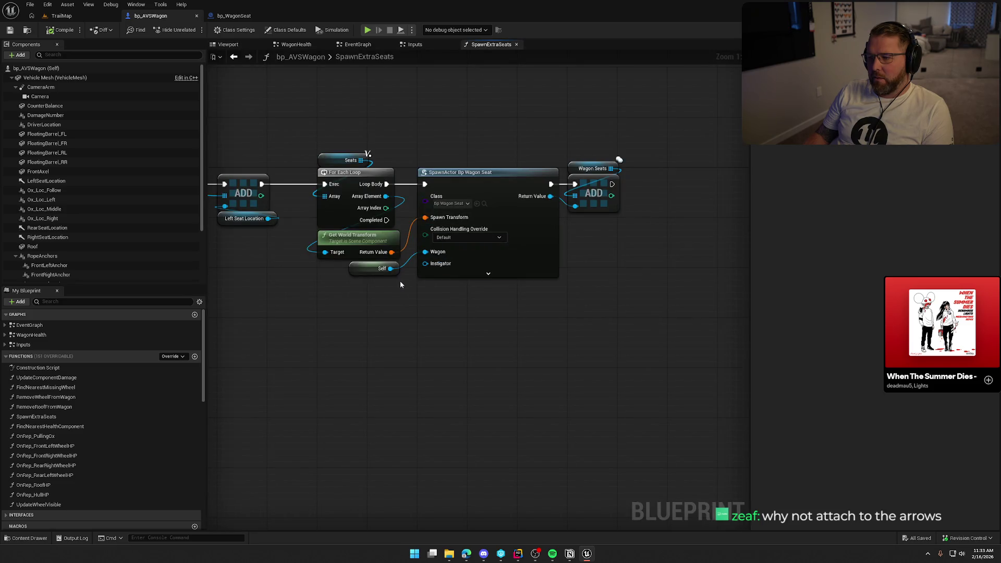
pyautogui.moveTo(654, 329)
pyautogui.mouseDown()
pyautogui.moveTo(390, 146)
pyautogui.moveTo(318, 114)
pyautogui.mouseUp()
pyautogui.click(335, 312)
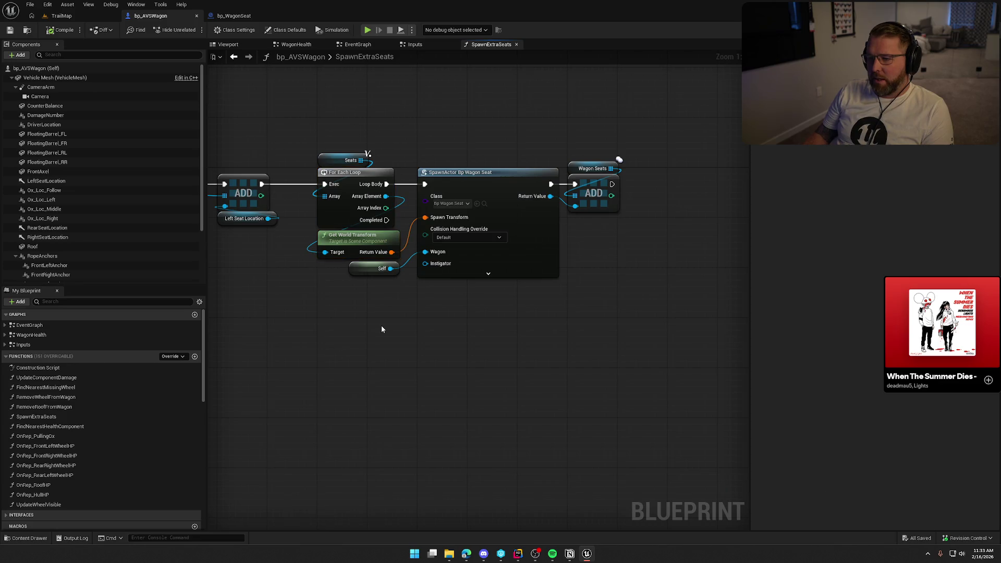
pyautogui.click(331, 249)
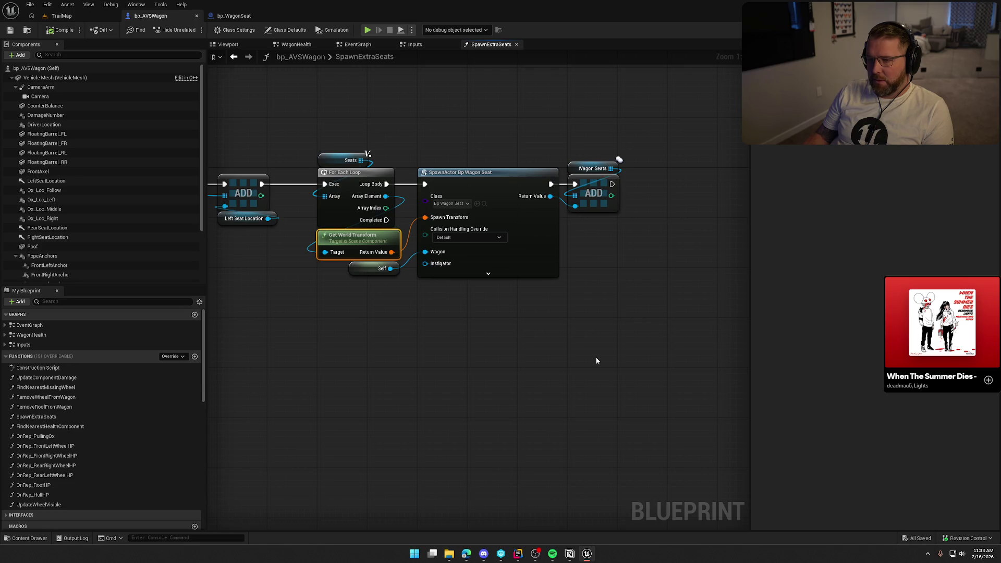
pyautogui.click(238, 14)
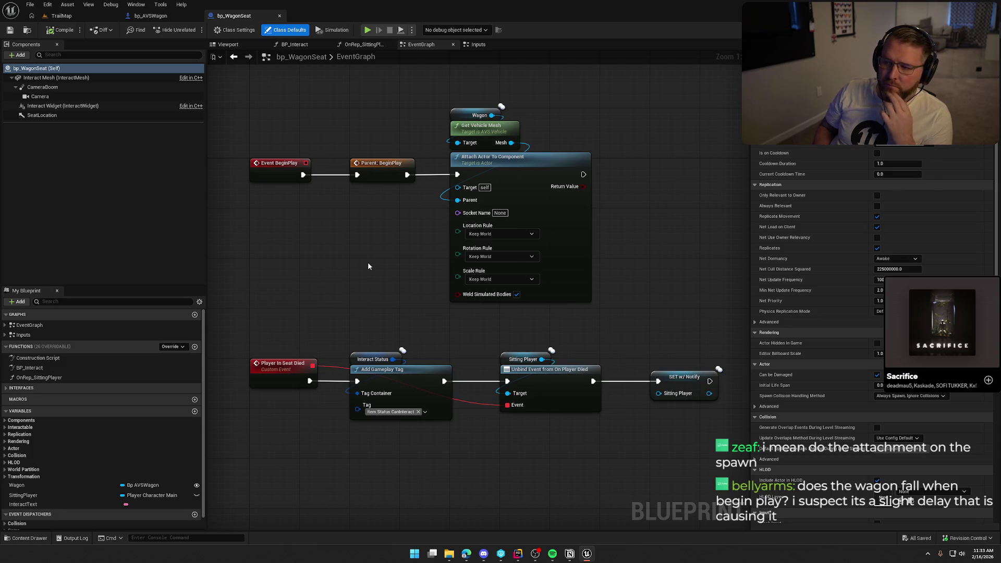
pyautogui.click(156, 15)
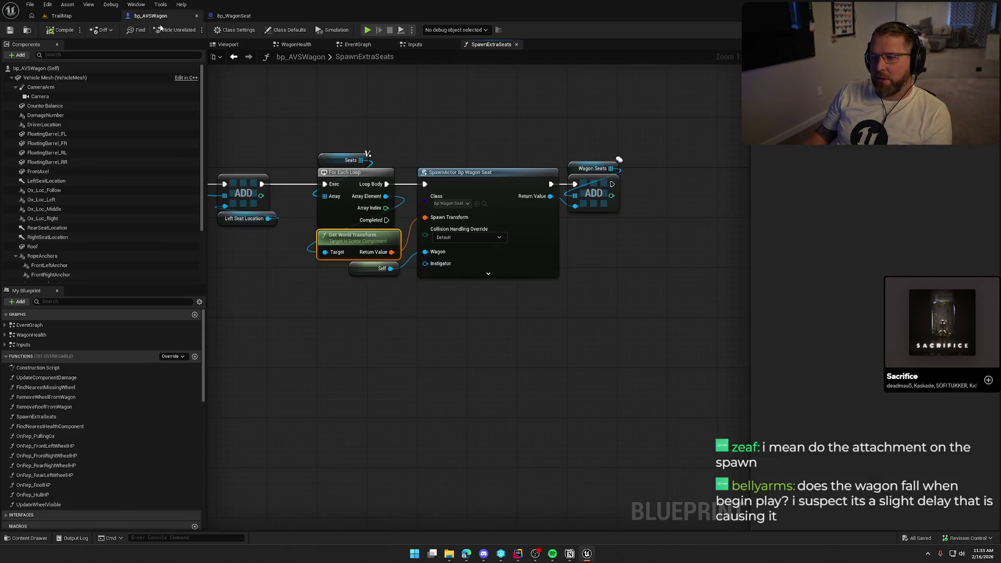
pyautogui.moveTo(482, 118); pyautogui.dragTo(582, 212)
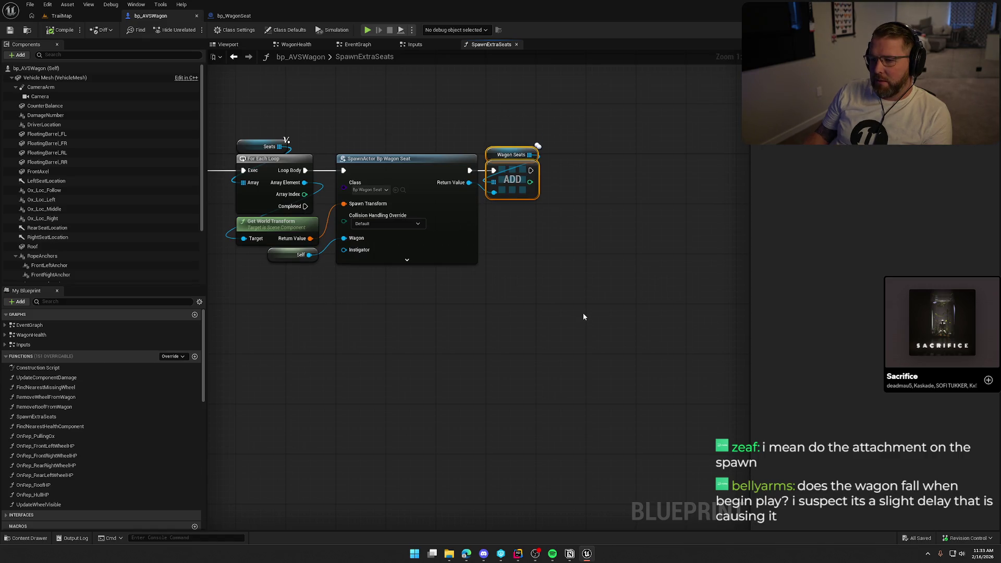
pyautogui.moveTo(583, 316)
pyautogui.mouseDown()
pyautogui.moveTo(782, 336)
pyautogui.moveTo(373, 309)
pyautogui.moveTo(490, 296)
pyautogui.moveTo(523, 305)
pyautogui.mouseUp()
pyautogui.click(227, 16)
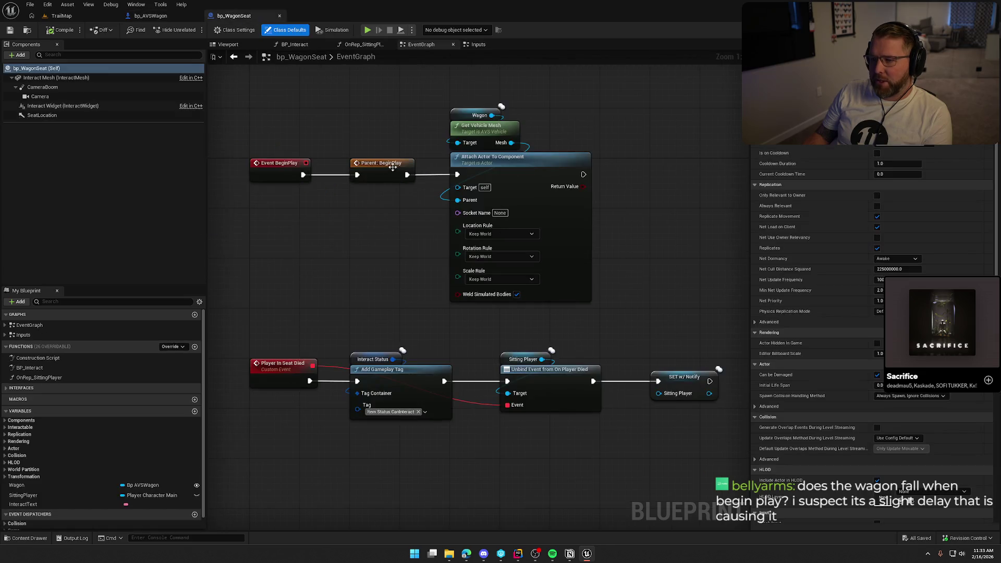
pyautogui.moveTo(437, 96); pyautogui.dragTo(635, 218)
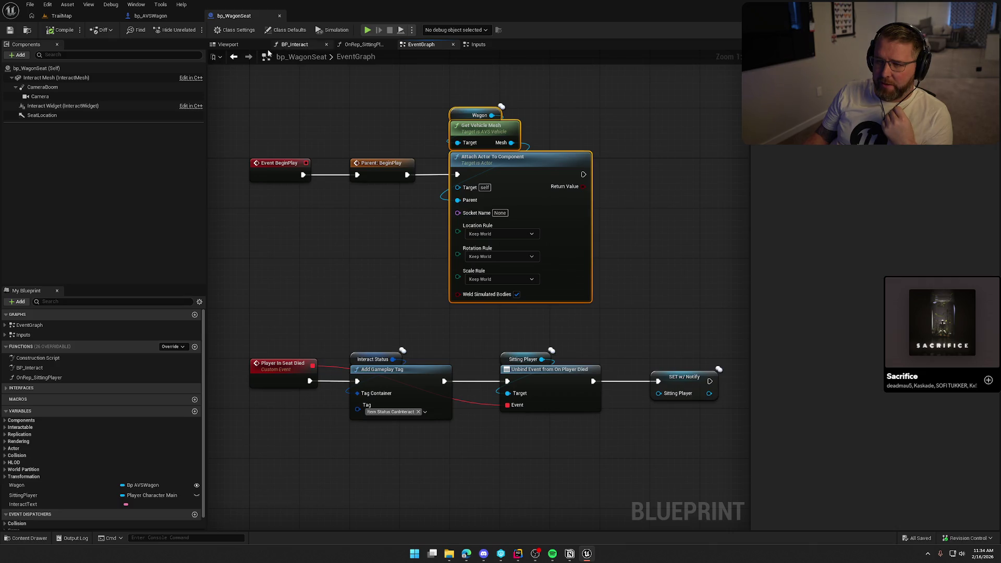
pyautogui.hotkey('ctrl', 'Tab')
pyautogui.moveTo(455, 180); pyautogui.dragTo(577, 218)
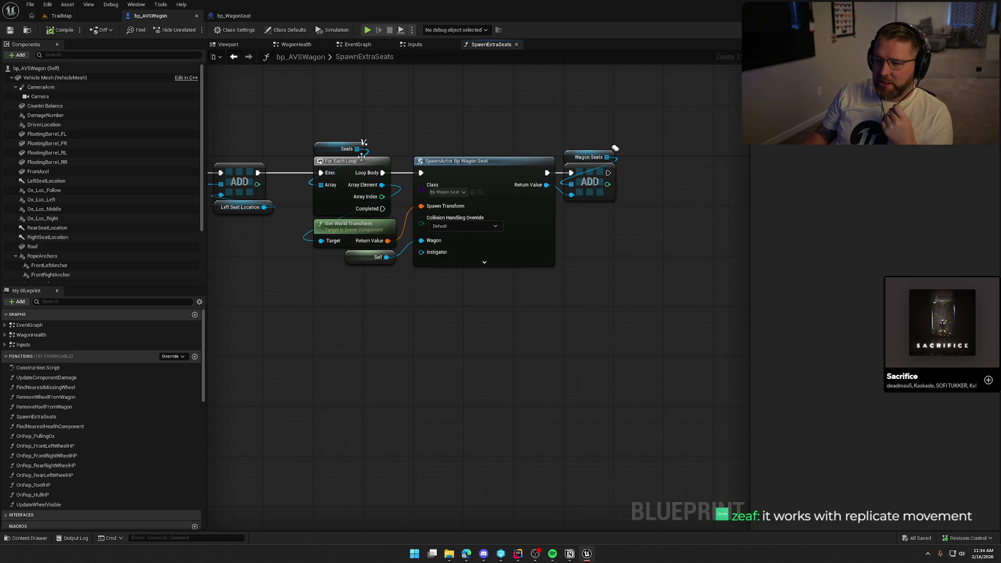
pyautogui.moveTo(382, 184); pyautogui.dragTo(607, 257)
pyautogui.moveTo(558, 94); pyautogui.dragTo(464, 113)
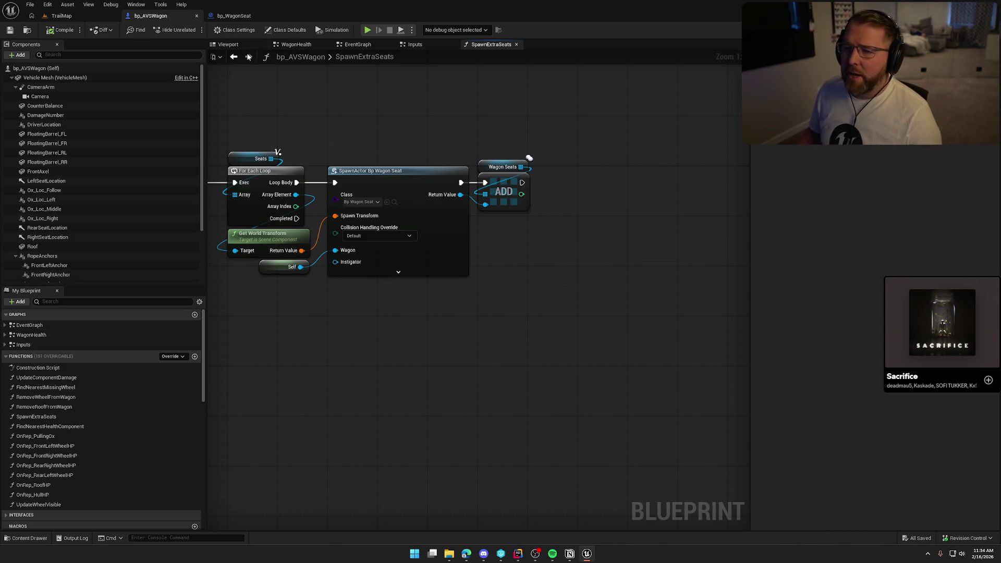
pyautogui.click(241, 17)
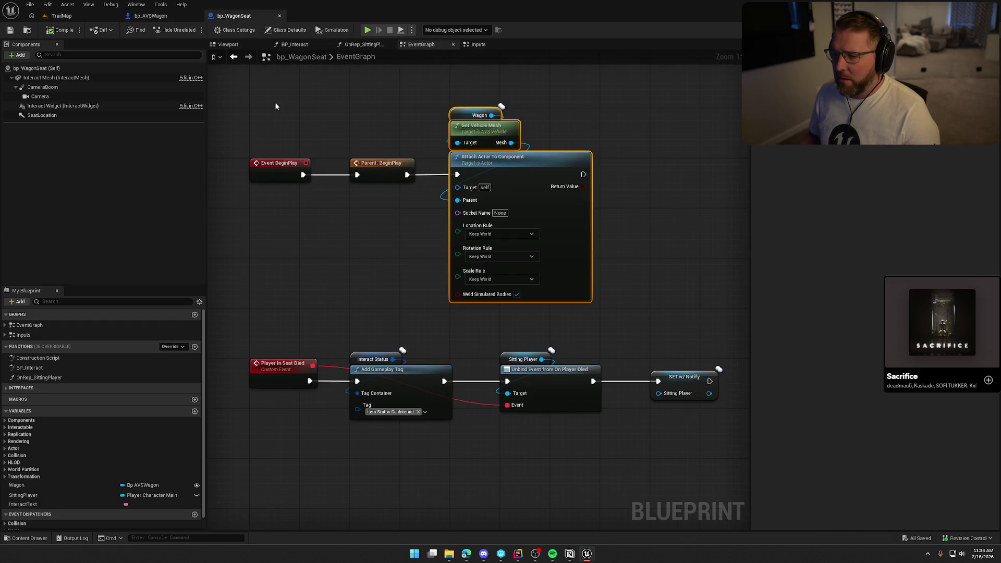
pyautogui.moveTo(275, 105); pyautogui.dragTo(631, 256)
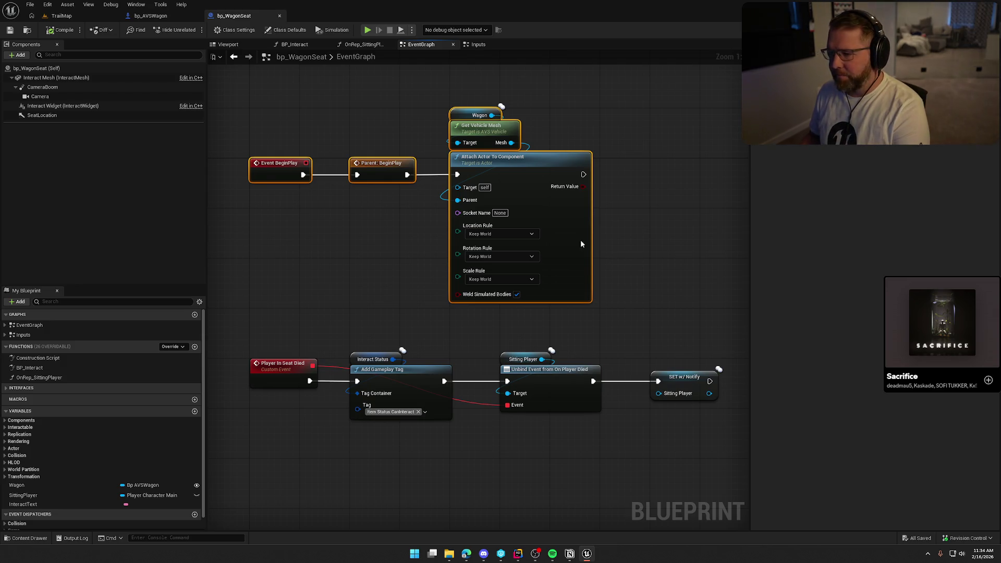
# - Delete the seat's BeginPlay attach logic and add an Attach Actor To Component node in SpawnExtraSeats
pyautogui.press('Delete')
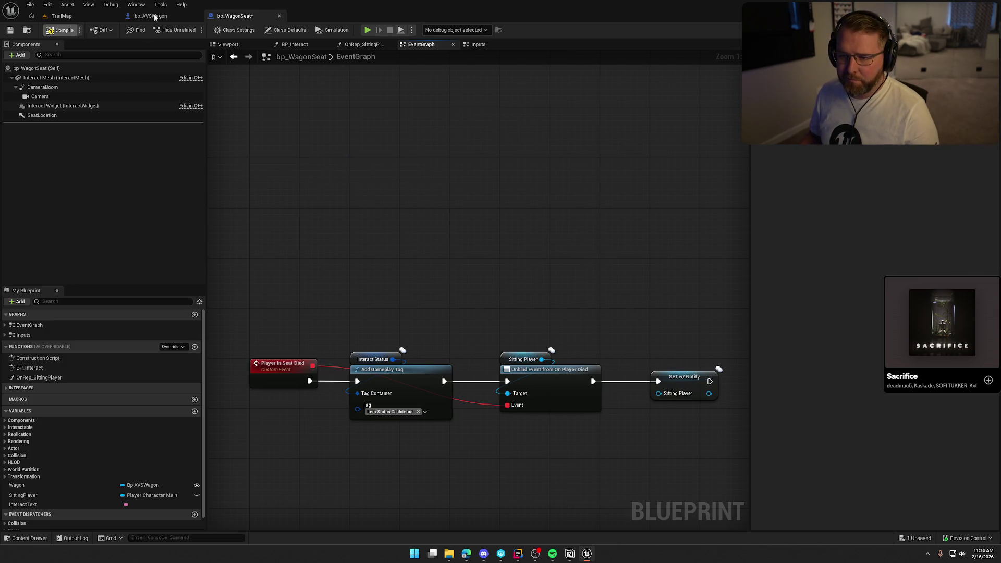
pyautogui.click(155, 17)
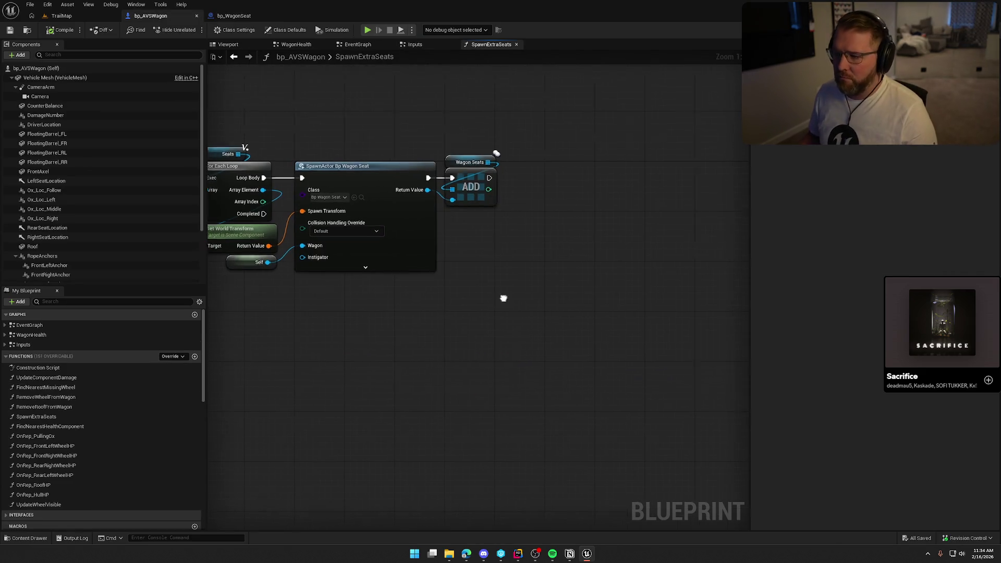
pyautogui.moveTo(423, 187); pyautogui.dragTo(504, 240)
pyautogui.write('atta')
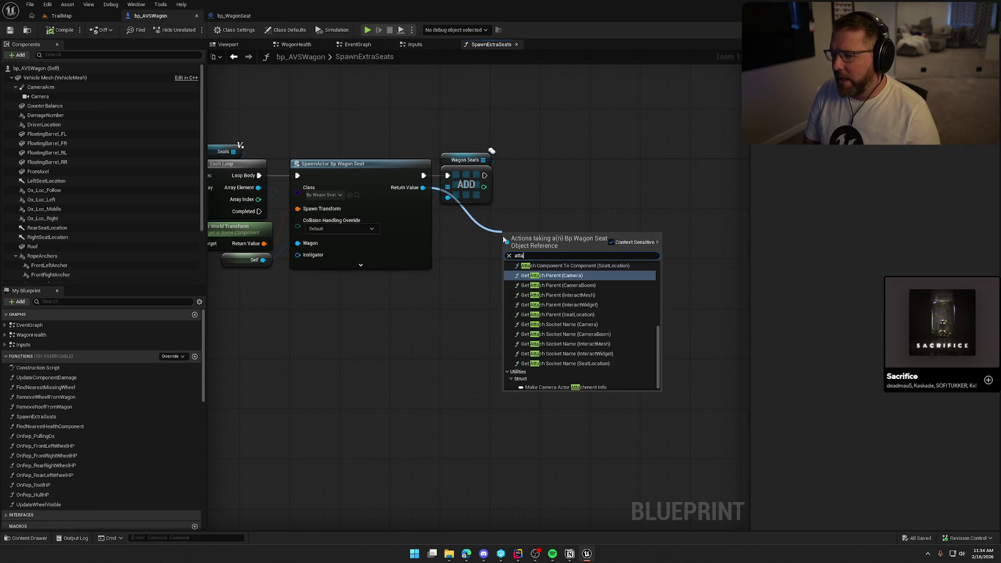
pyautogui.write('ch actro to')
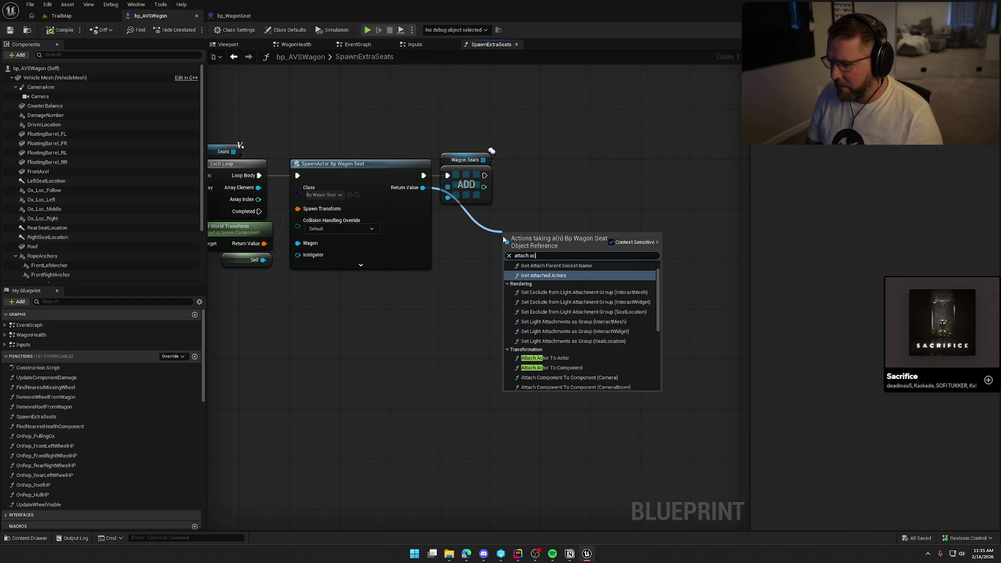
pyautogui.press('BackSpace')
pyautogui.press('BackSpace')
pyautogui.press('BackSpace')
pyautogui.write('or')
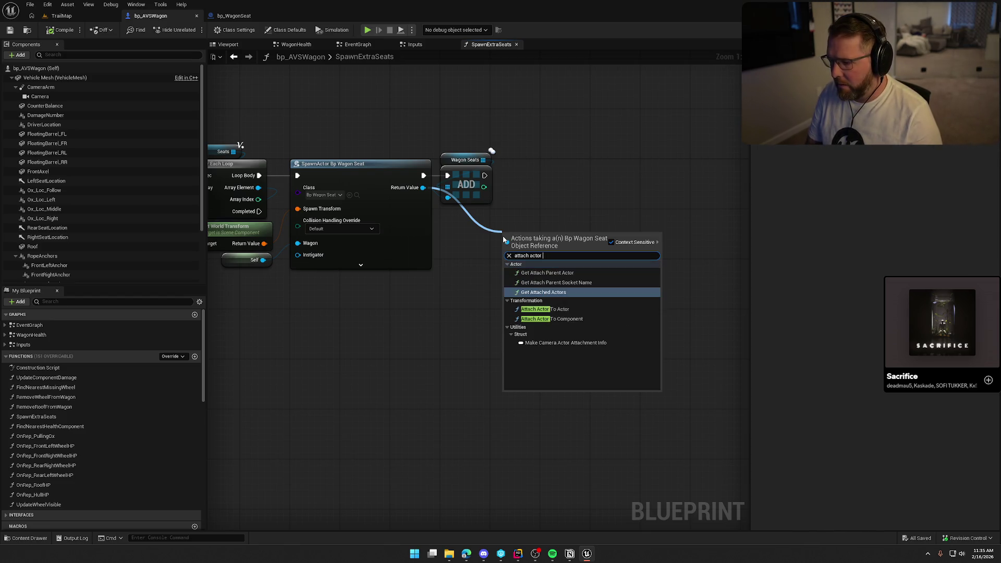
pyautogui.press('Down')
pyautogui.press('Down')
pyautogui.press('Return')
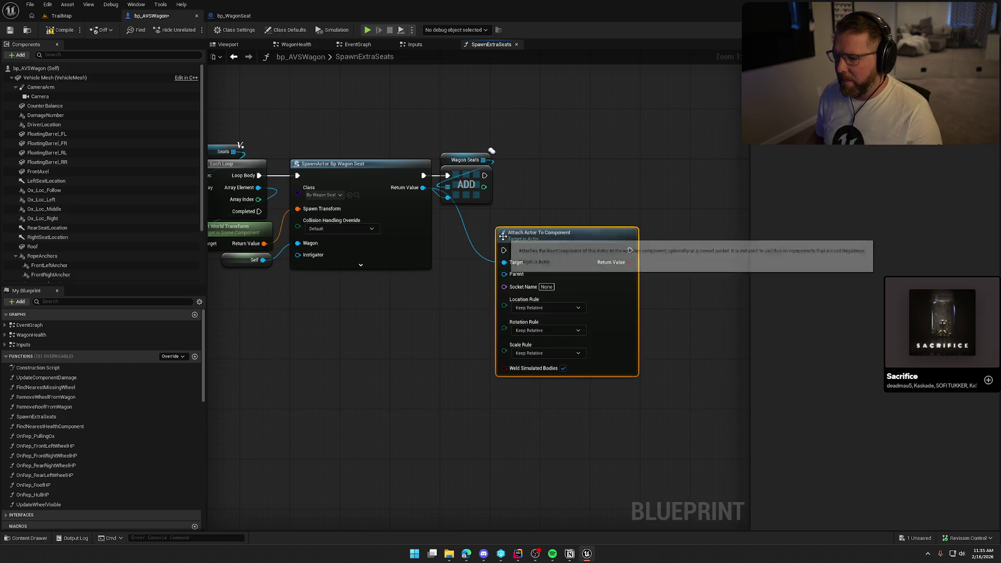
# - Run the attach node after ADD, parented to the array element, with Snap/Snap/Keep World rules
pyautogui.moveTo(484, 175); pyautogui.dragTo(503, 250)
pyautogui.moveTo(567, 242)
pyautogui.mouseDown()
pyautogui.moveTo(614, 178)
pyautogui.moveTo(611, 167)
pyautogui.mouseUp()
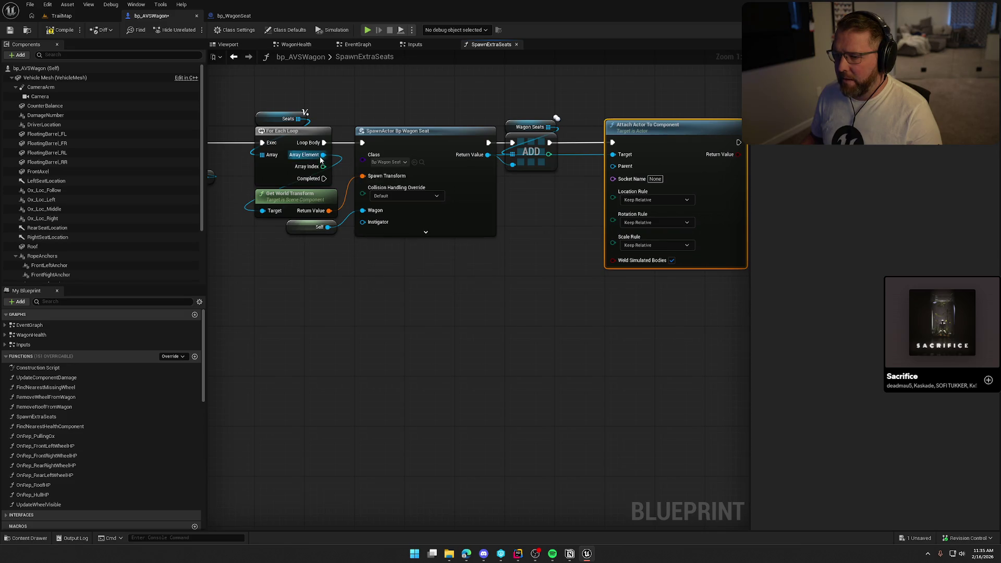
pyautogui.moveTo(323, 155); pyautogui.dragTo(613, 166)
pyautogui.click(589, 201)
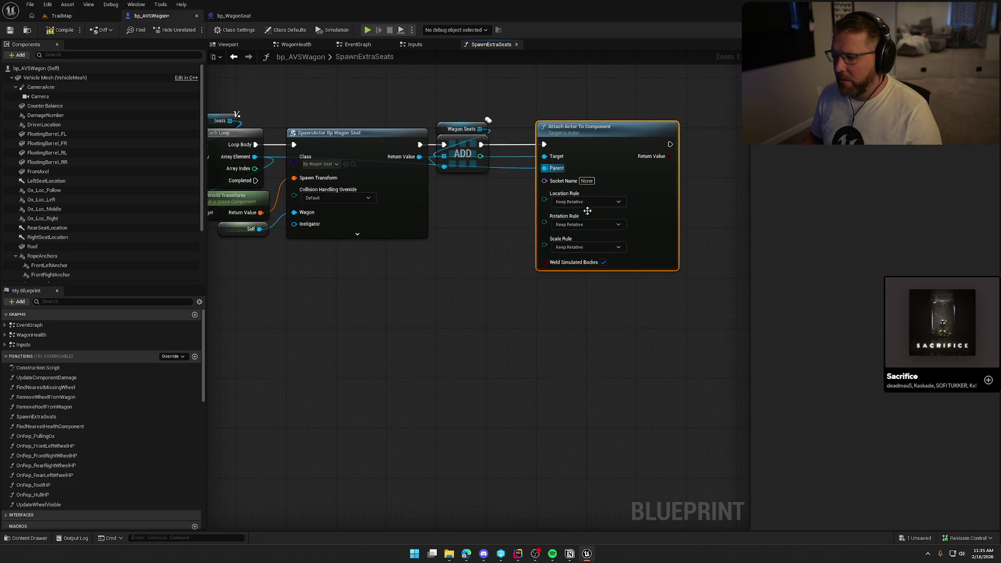
pyautogui.click(586, 228)
pyautogui.click(581, 224)
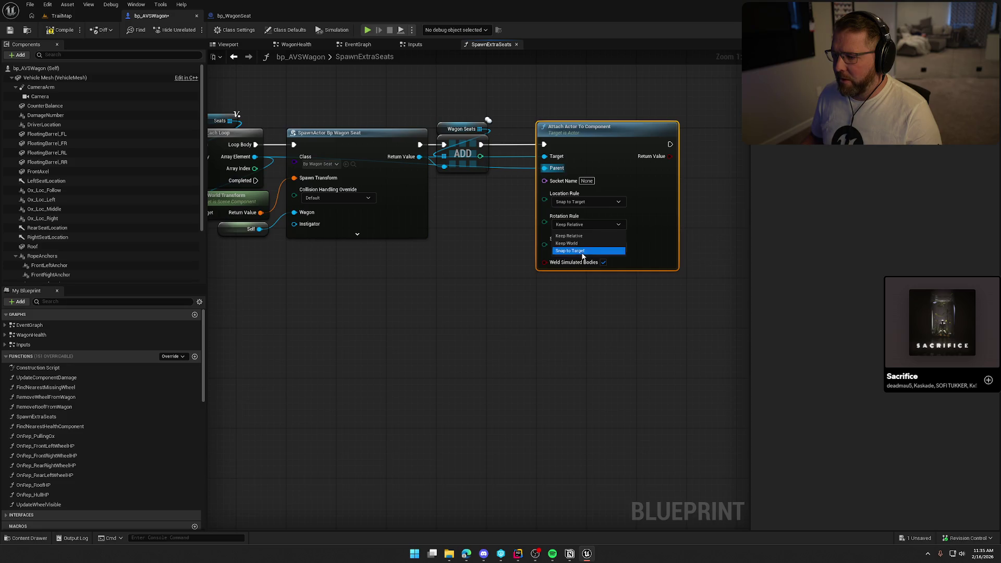
pyautogui.click(581, 251)
pyautogui.click(581, 247)
pyautogui.click(573, 266)
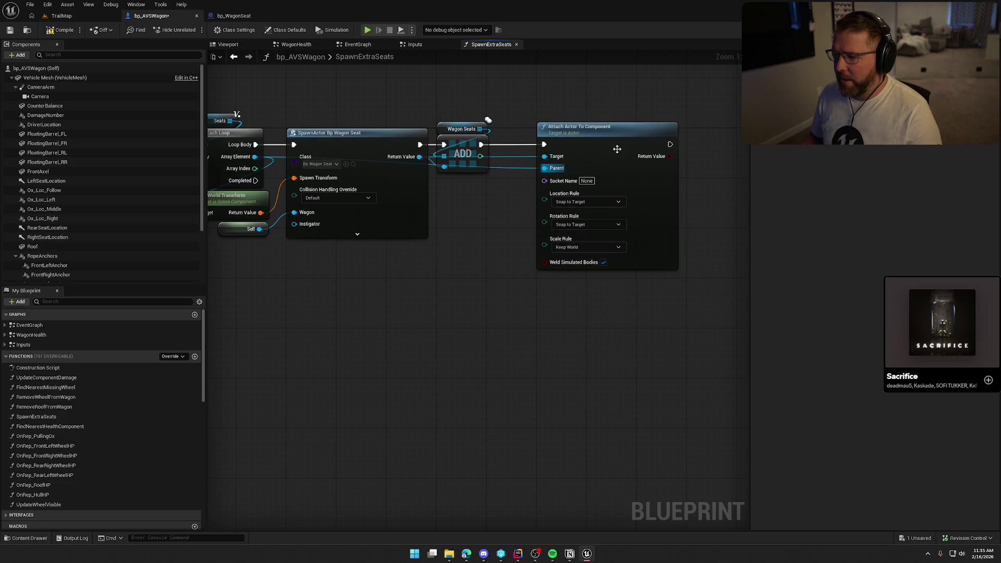
pyautogui.moveTo(617, 149); pyautogui.dragTo(666, 170)
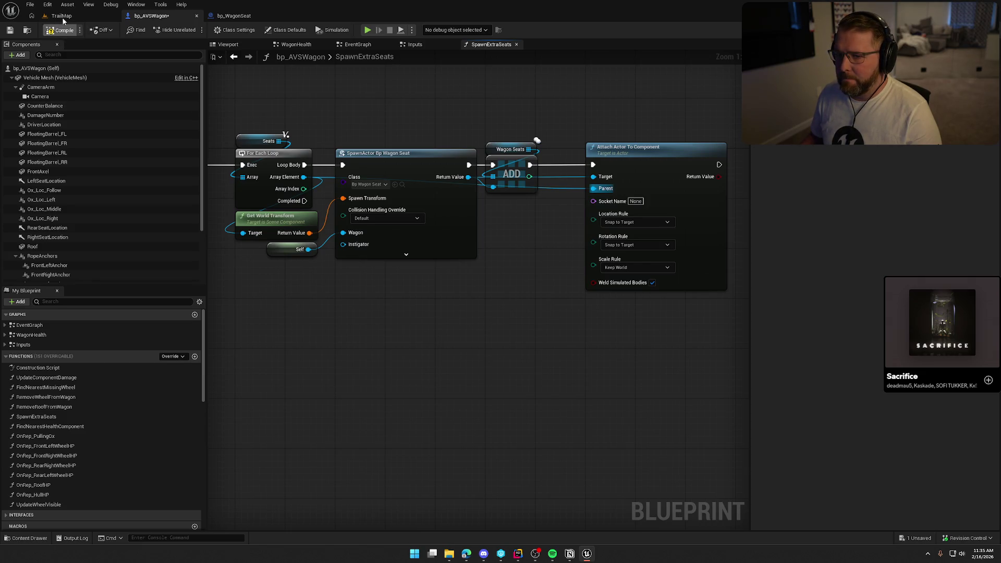
# - Save bp_AVSWagon, checking out the file, and return to the TrailMap level
pyautogui.hotkey('ctrl', 's')
pyautogui.click(510, 366)
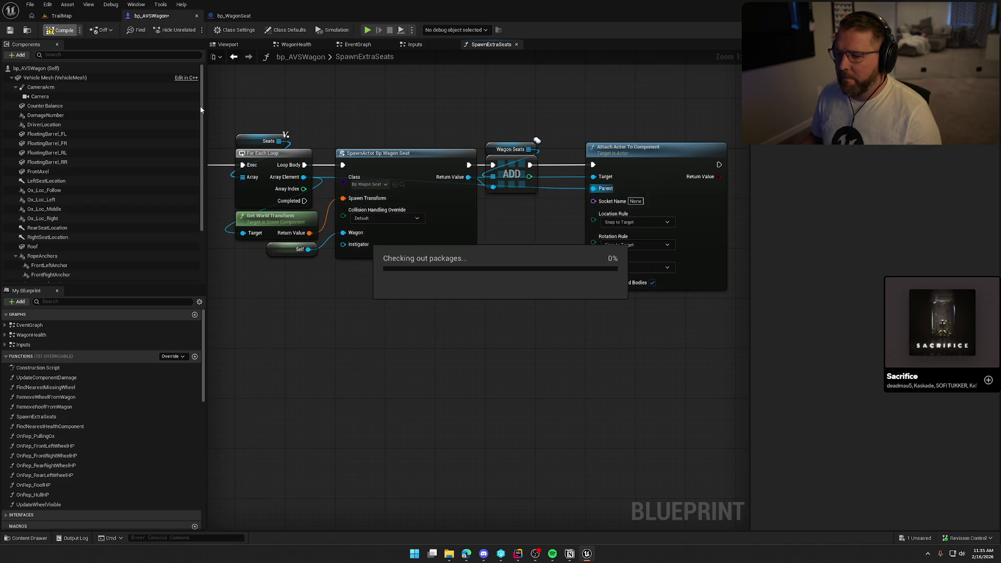
pyautogui.click(74, 18)
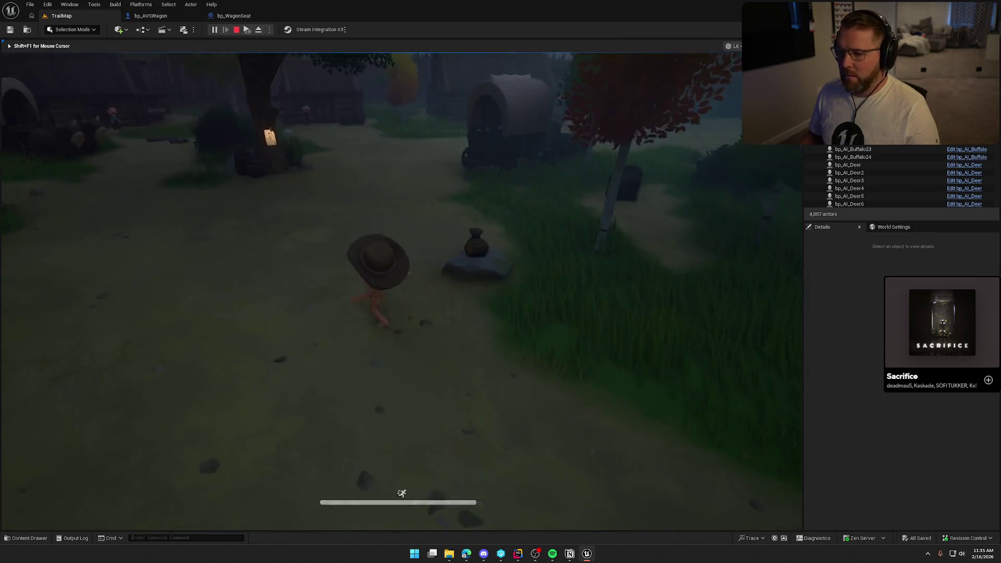
# - In the play session, run the character toward and past the wagon
pyautogui.hotkey('shift', 'w')
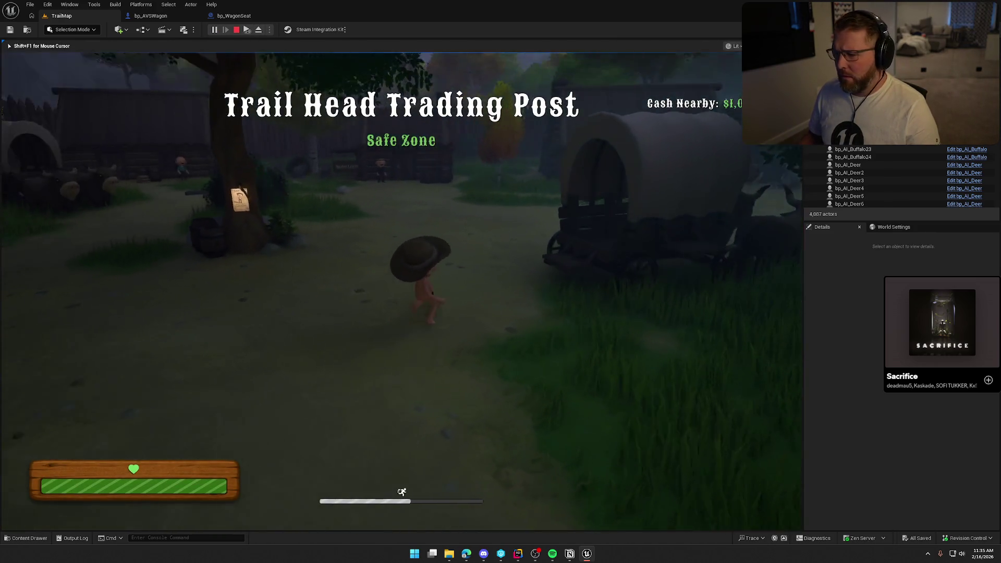
pyautogui.press('w')
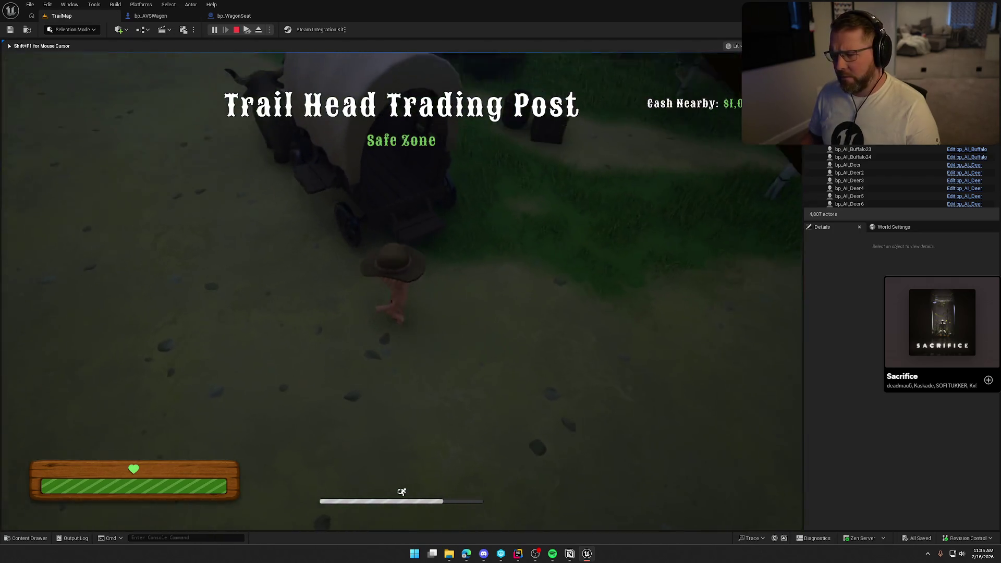
pyautogui.press('super')
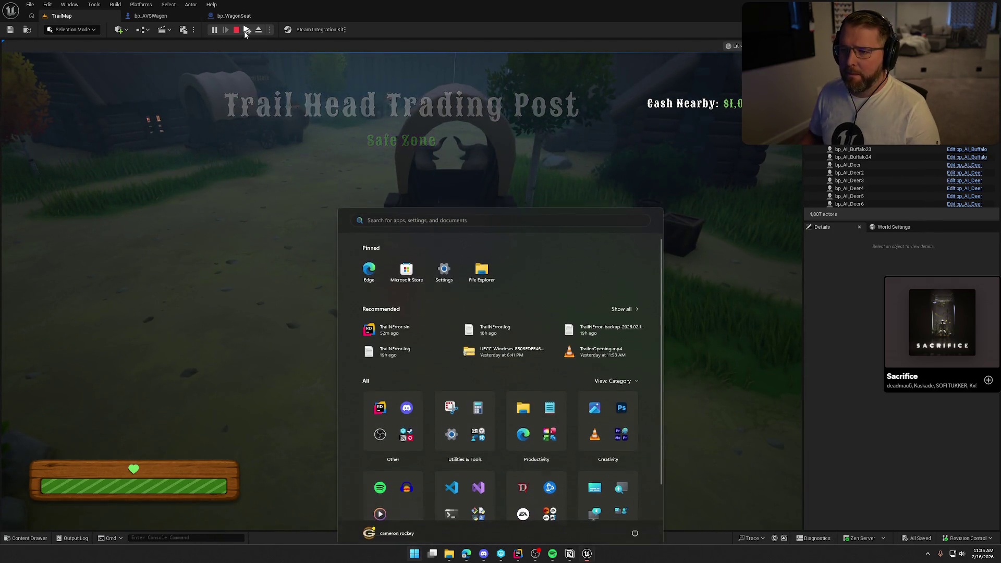
pyautogui.press('super')
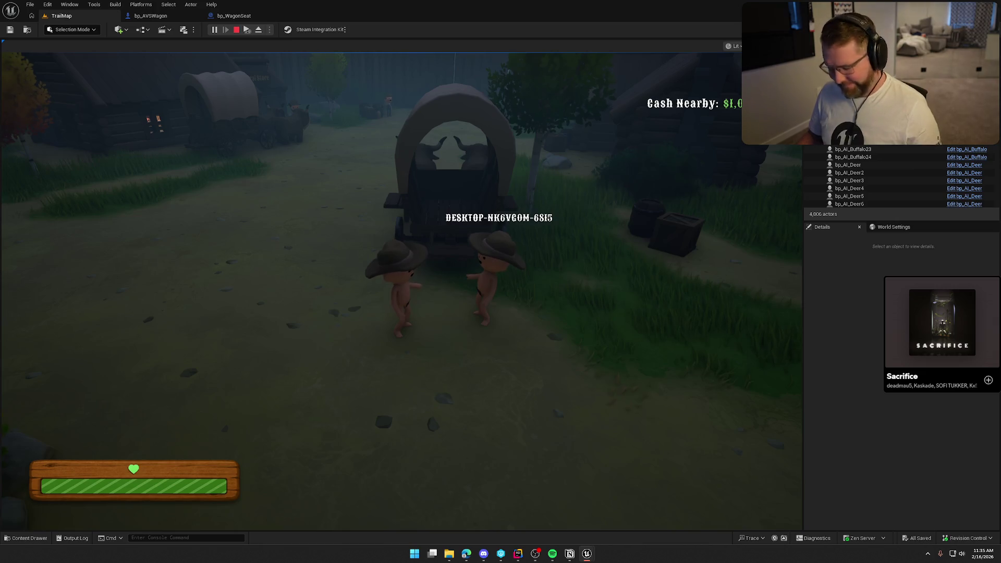
pyautogui.press('super')
pyautogui.press('super')
pyautogui.doubleClick(402, 80)
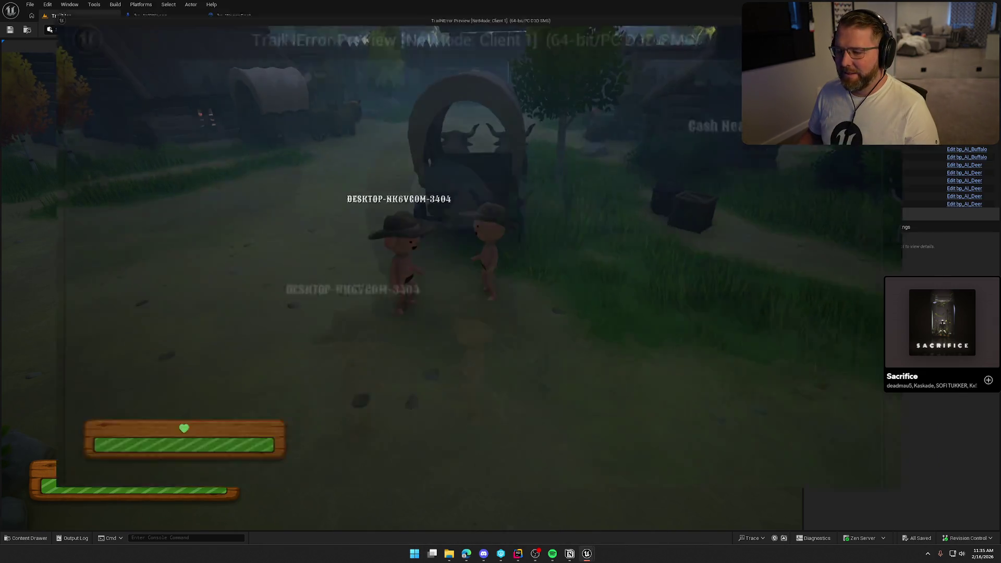
pyautogui.press('a')
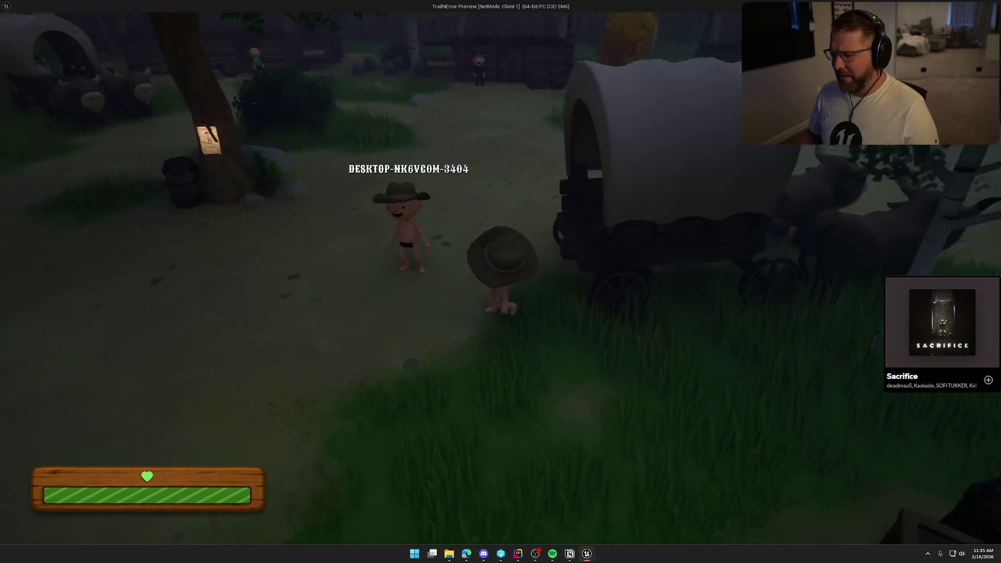
pyautogui.press('w')
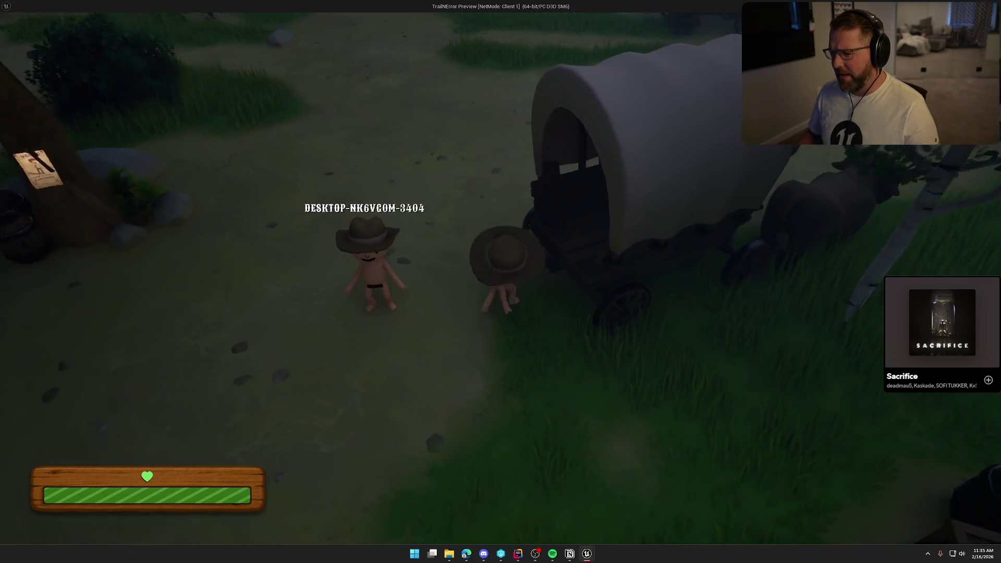
pyautogui.press('s')
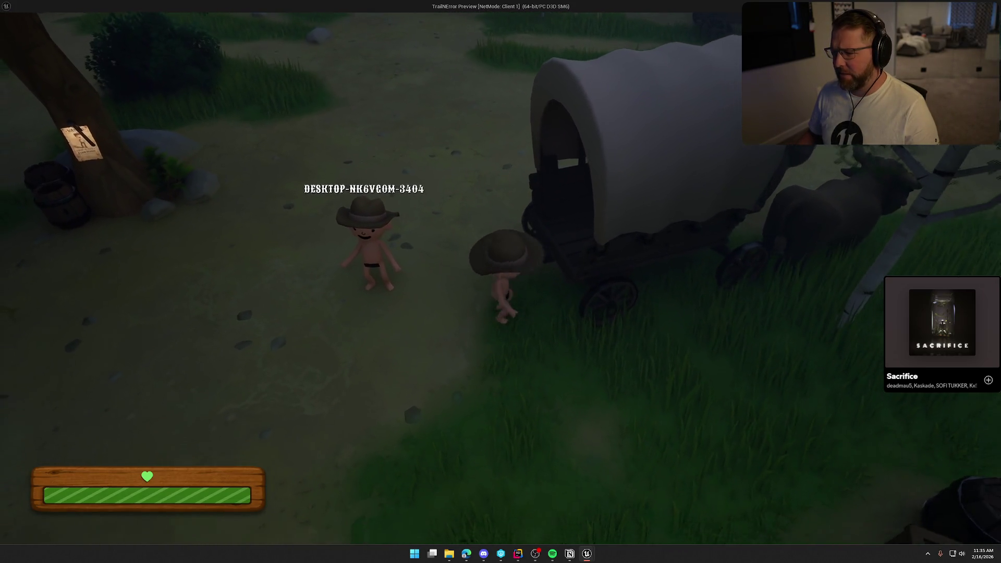
pyautogui.press('d')
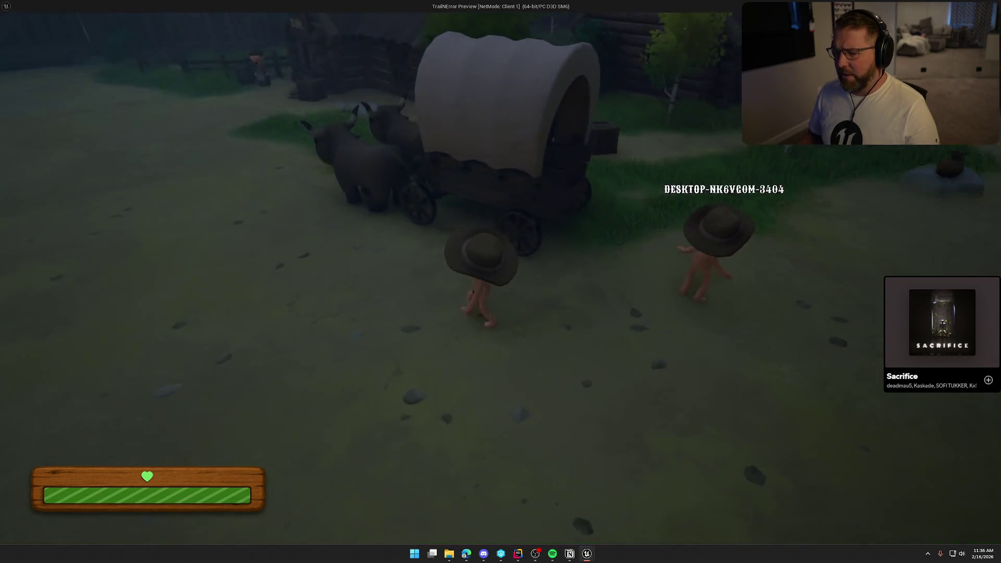
pyautogui.press('a')
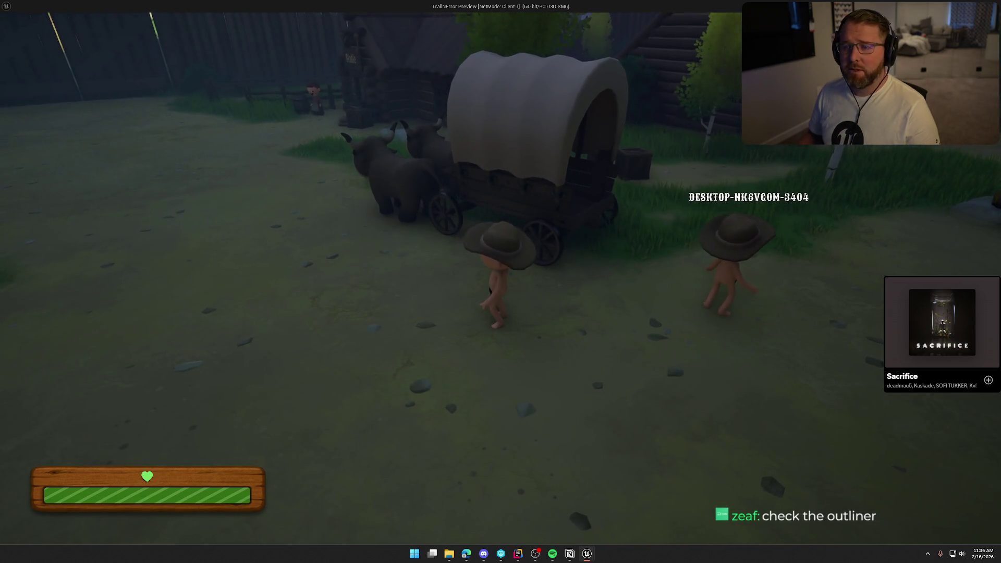
pyautogui.press('super')
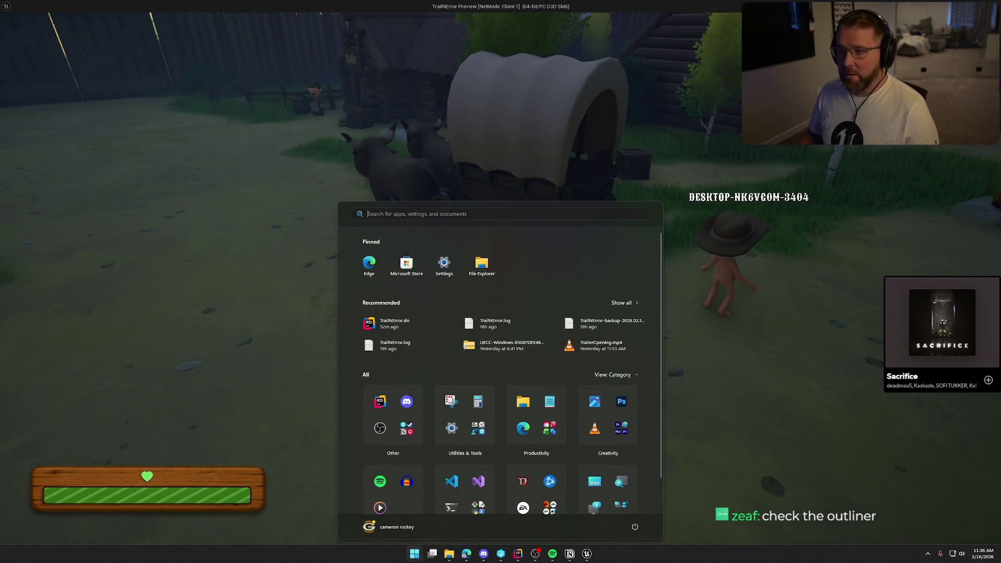
pyautogui.hotkey('alt', 'Tab')
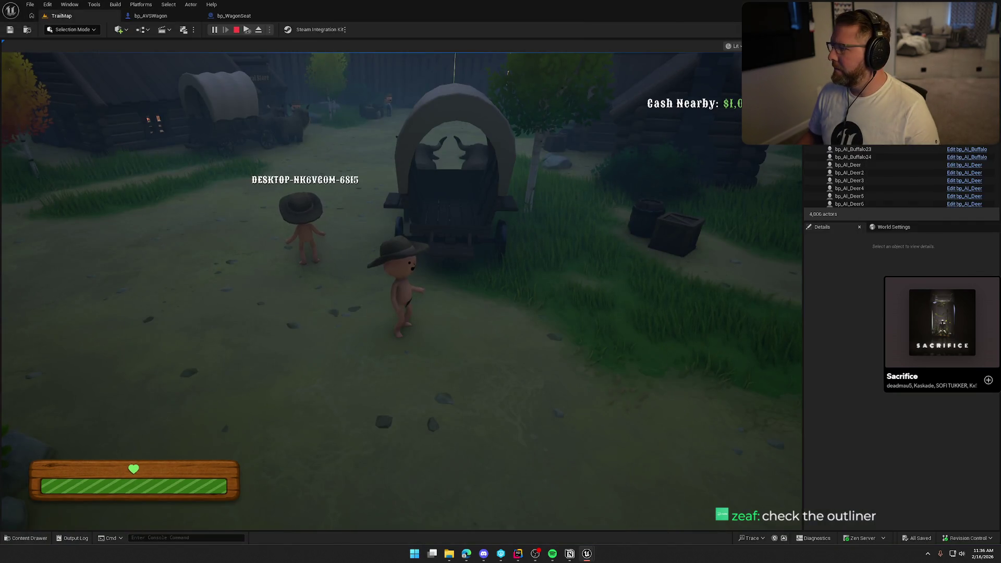
# - Show the Client 0 world in the Outliner, eject from the player, and select the wagon
pyautogui.click(992, 52)
pyautogui.moveTo(935, 264)
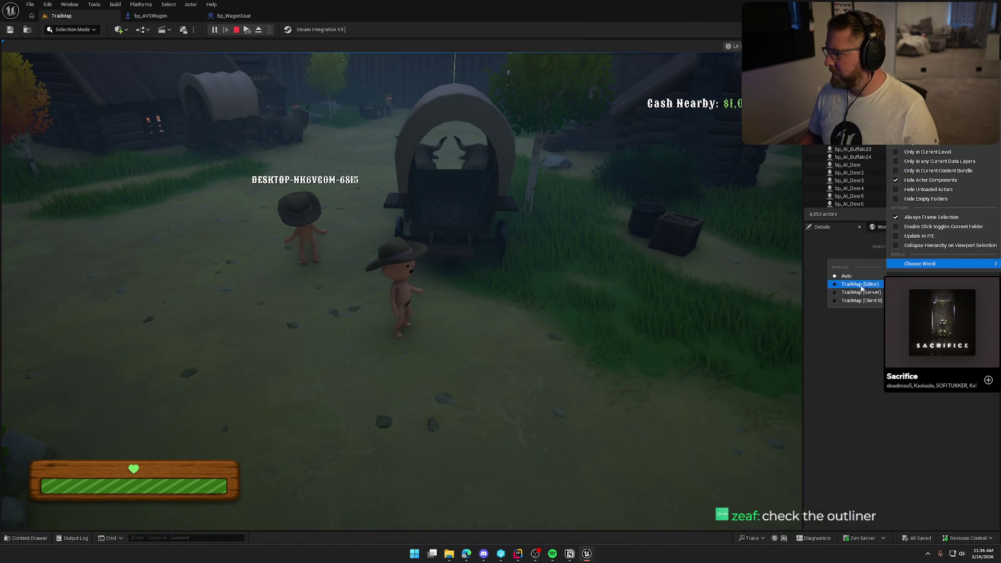
pyautogui.click(858, 301)
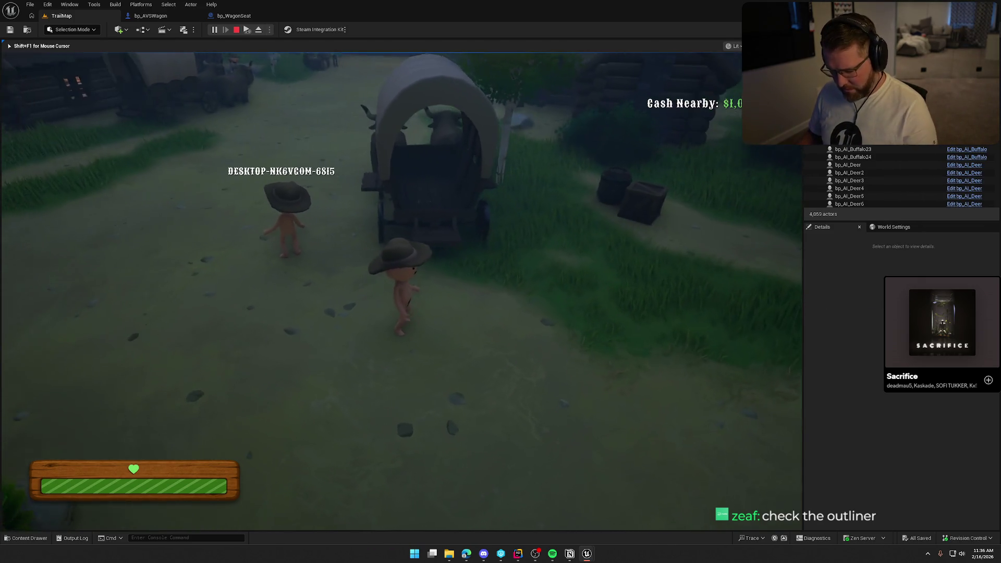
pyautogui.press('F8')
pyautogui.click(464, 105)
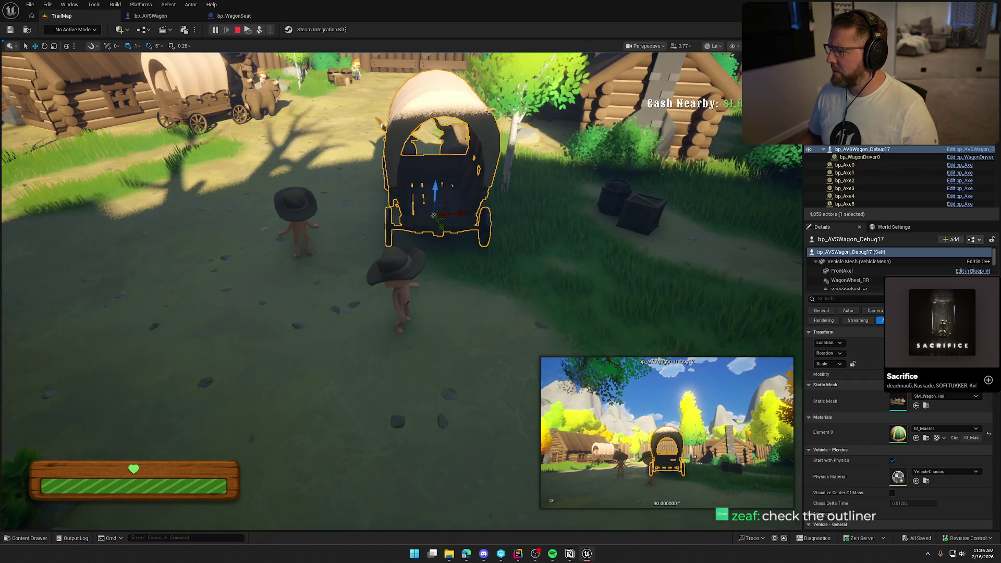
# - Filter the Outliner for seats, frame bp_WagonSeat2 and bp_WagonSeat5, then stop play and reopen bp_AVSWagon
pyautogui.click(814, 136)
pyautogui.write('seat')
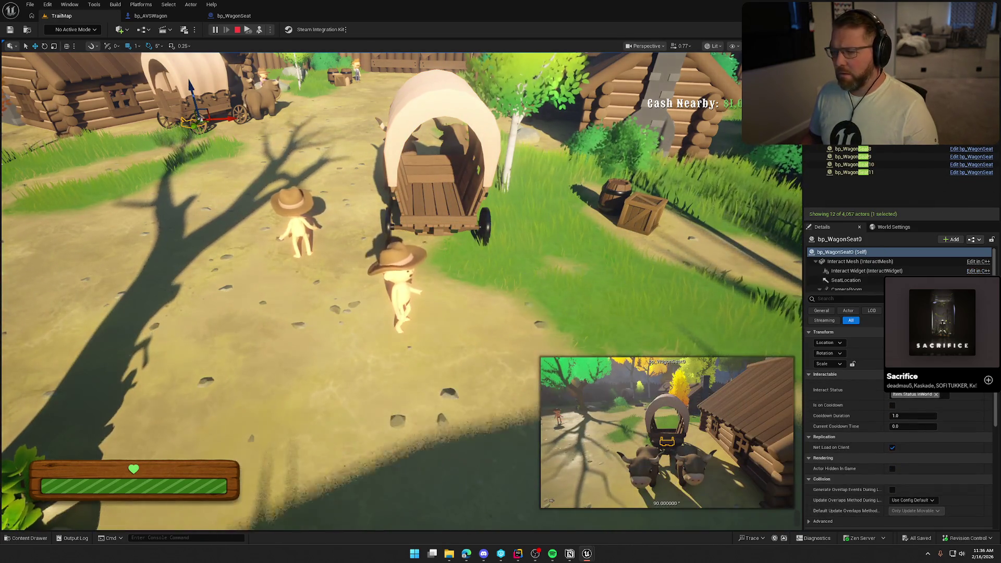
pyautogui.write('f')
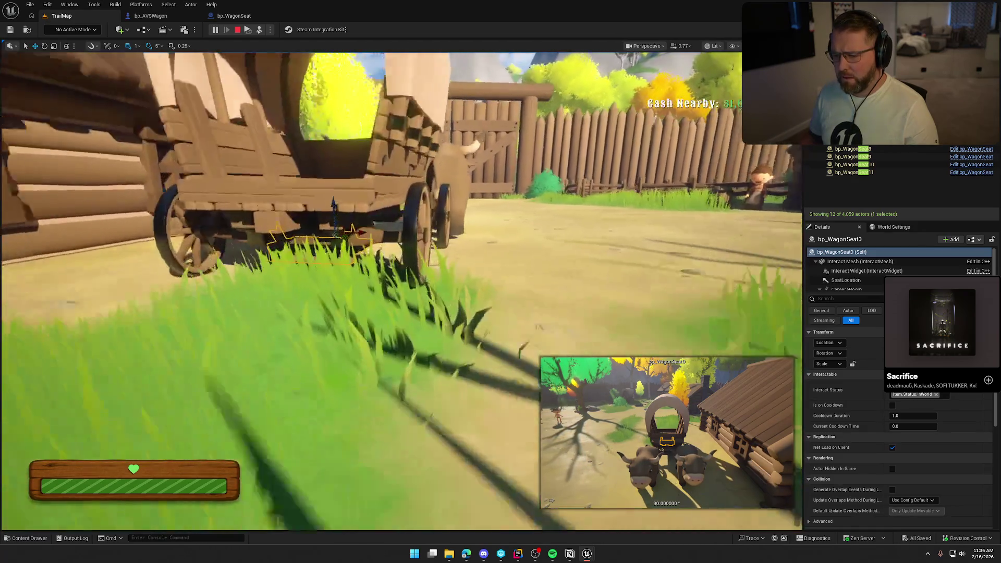
pyautogui.write('f')
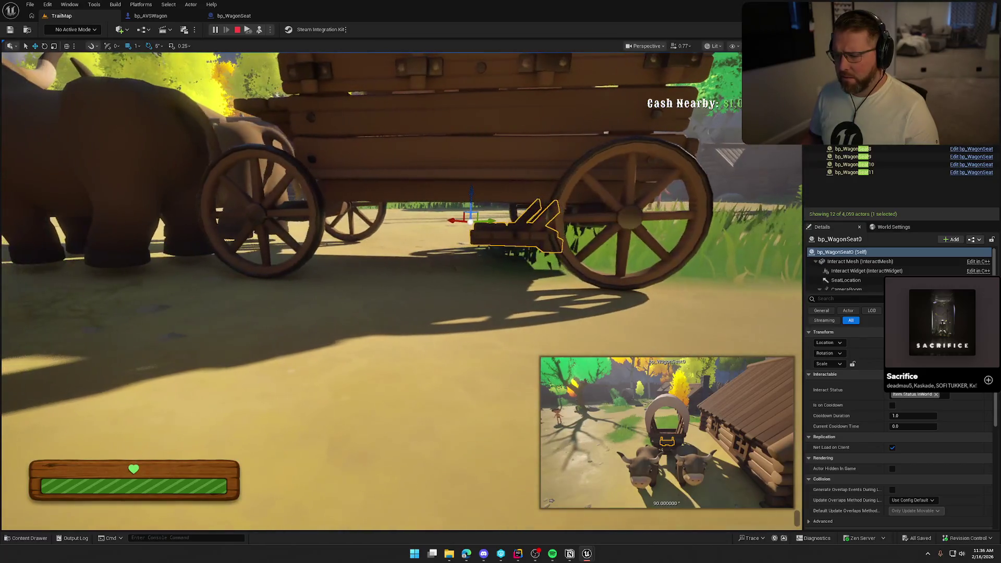
pyautogui.click(509, 195)
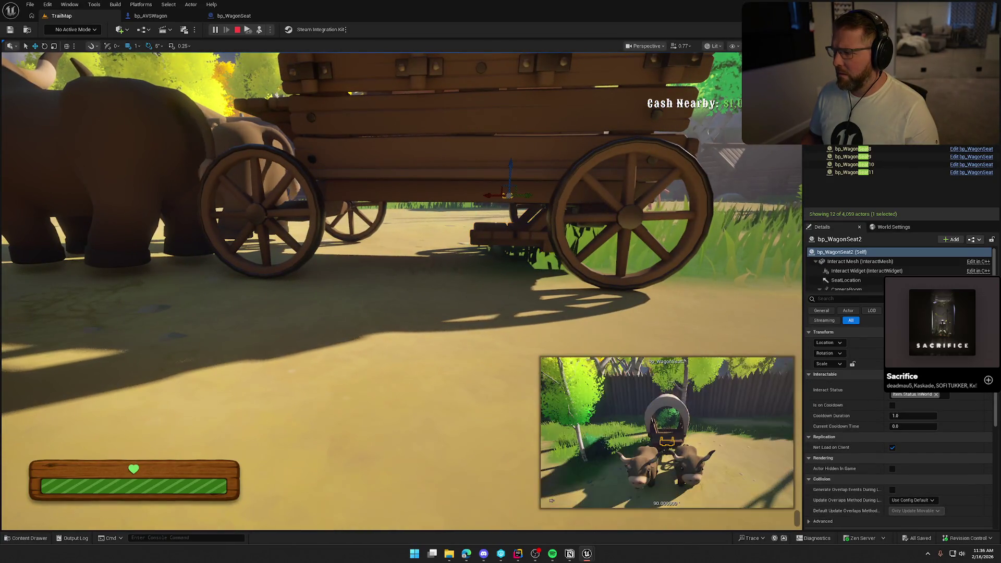
pyautogui.press('f')
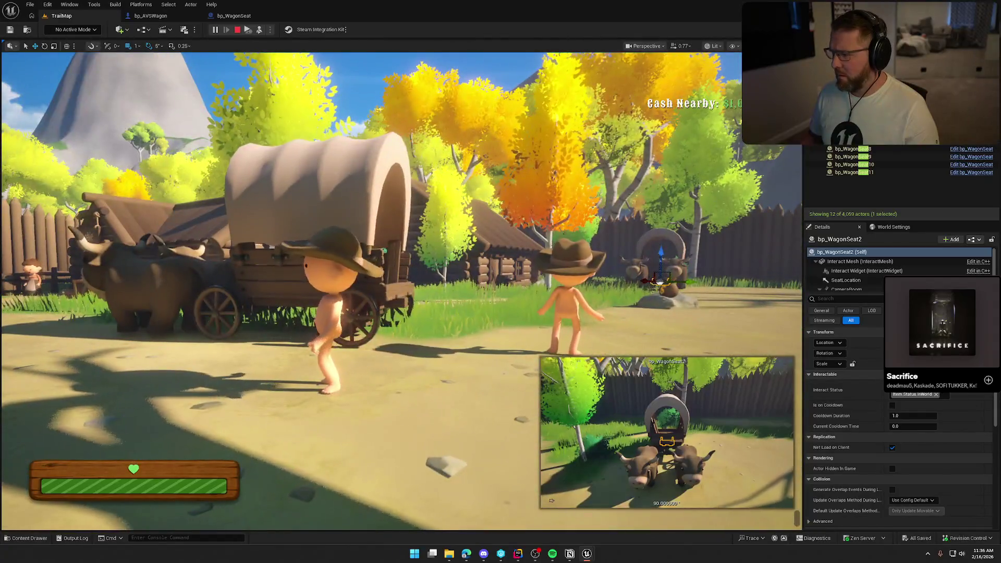
pyautogui.click(660, 281)
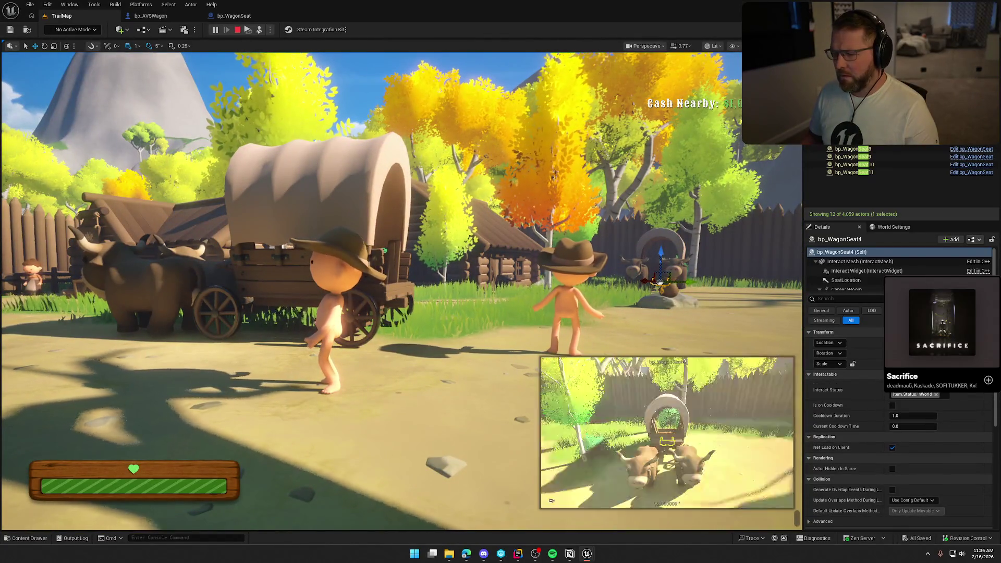
pyautogui.click(852, 125)
pyautogui.press('f')
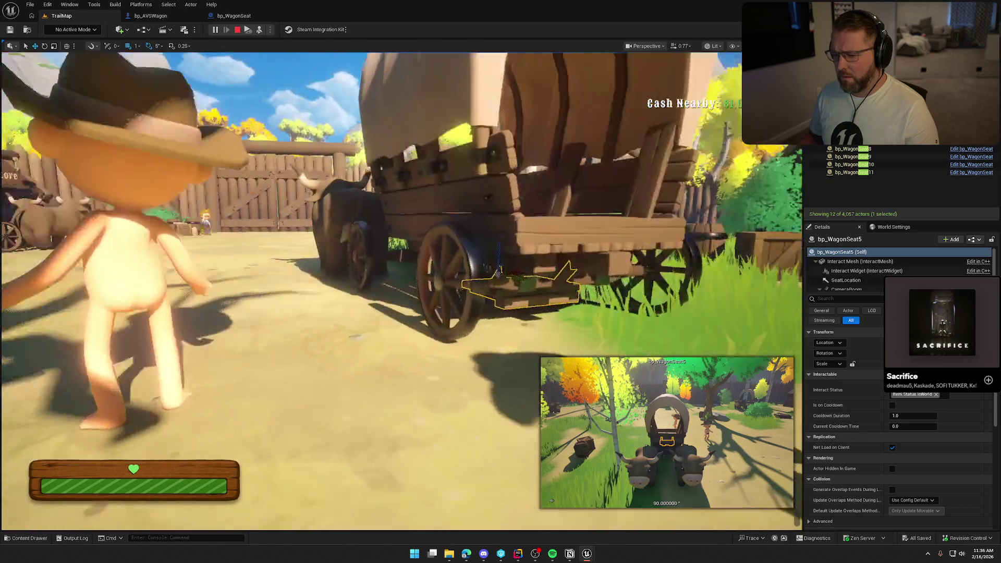
pyautogui.moveTo(368, 211); pyautogui.dragTo(492, 320)
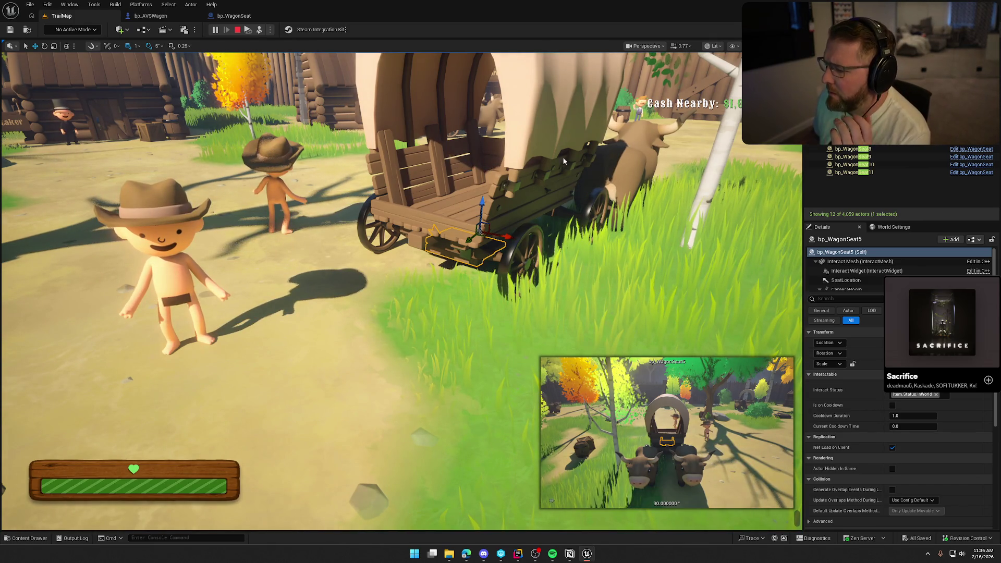
pyautogui.press('Escape')
pyautogui.click(151, 16)
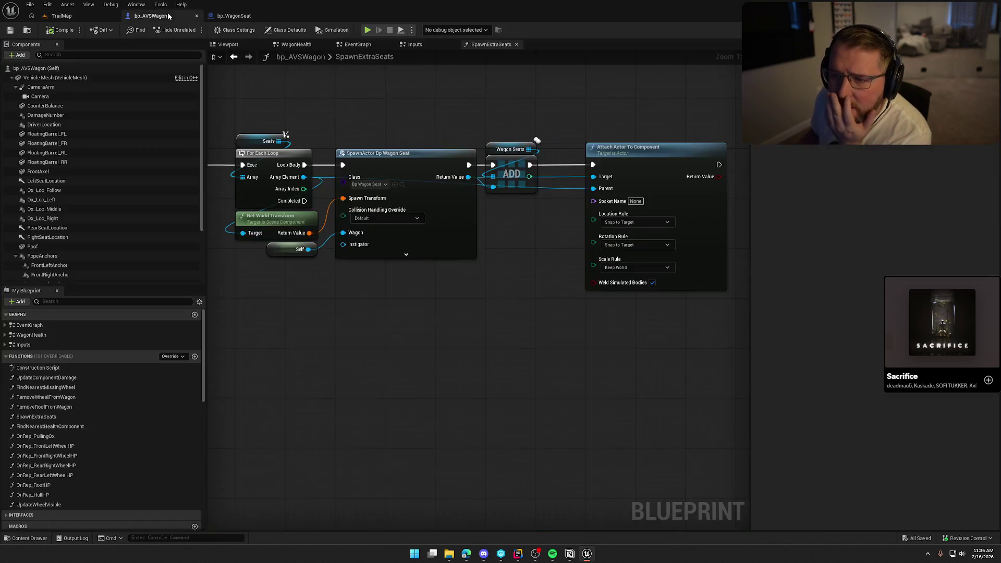
# - Go from bp_AVSWagon's EventGraph into the SpawnExtraSeats function graph
pyautogui.moveTo(420, 236)
pyautogui.mouseDown()
pyautogui.moveTo(429, 346)
pyautogui.moveTo(729, 335)
pyautogui.moveTo(713, 333)
pyautogui.mouseUp()
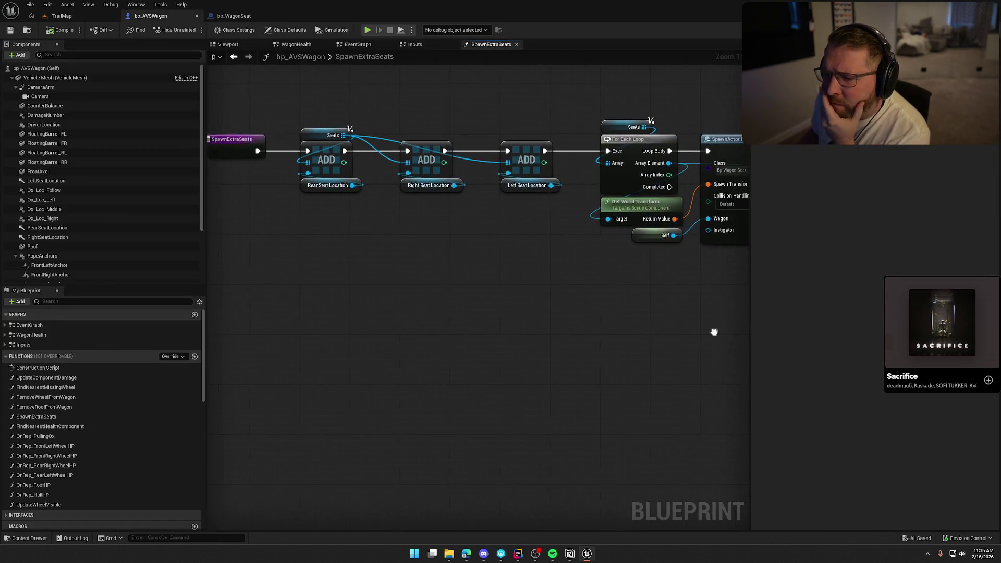
pyautogui.doubleClick(377, 53)
pyautogui.click(359, 44)
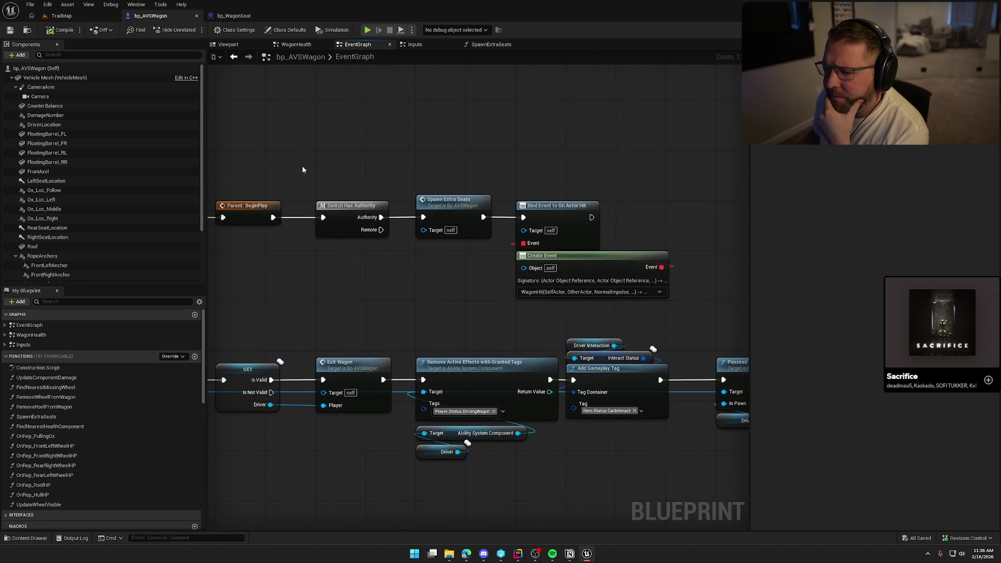
pyautogui.moveTo(304, 165); pyautogui.dragTo(403, 270)
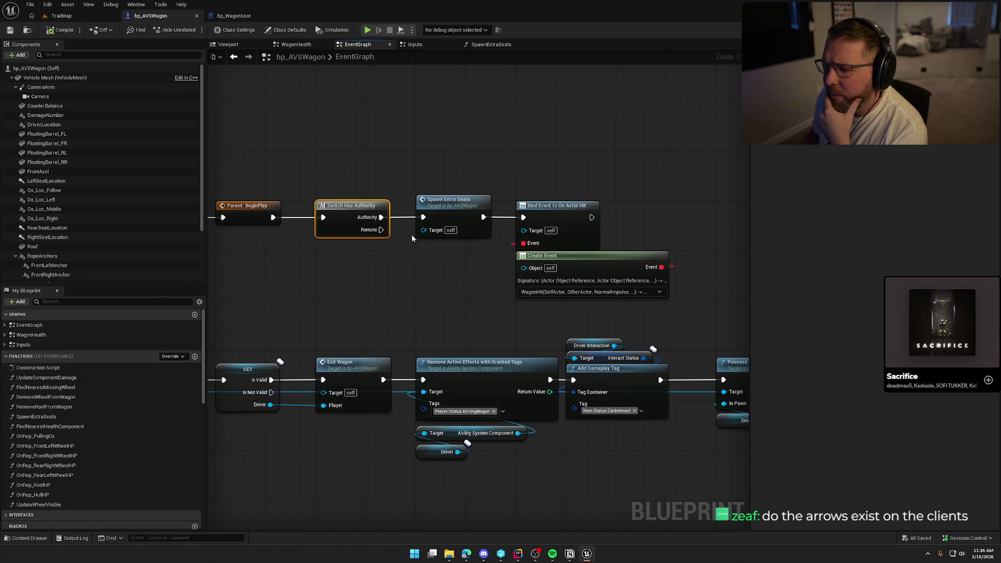
pyautogui.doubleClick(450, 199)
# - Review the seat-spawning and Attach Actor To Component nodes, then inspect bp_WagonSeat's Wagon variable replication
pyautogui.scroll(3, 489, 264)
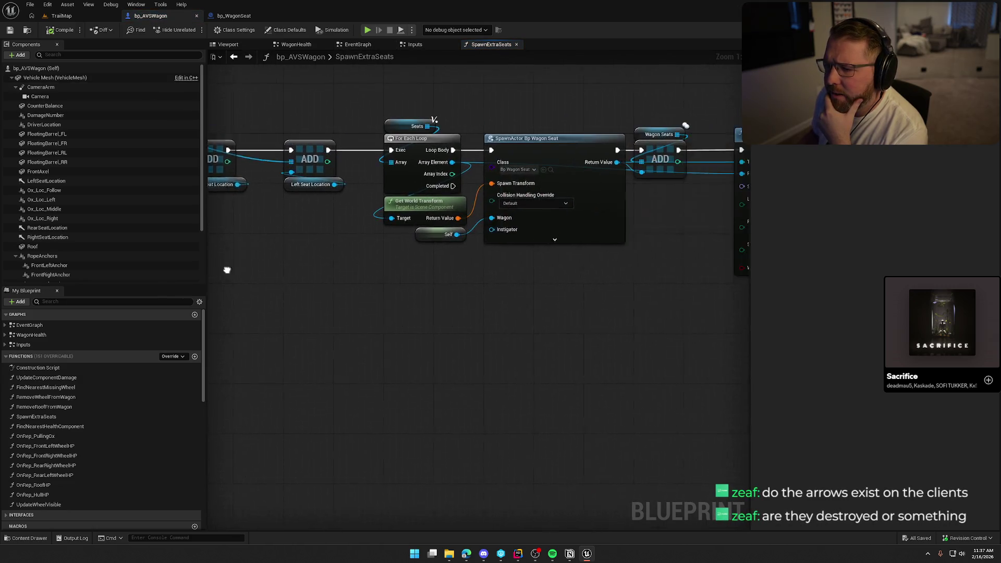
pyautogui.moveTo(295, 286); pyautogui.dragTo(274, 265)
pyautogui.moveTo(230, 92); pyautogui.dragTo(696, 314)
pyautogui.click(503, 314)
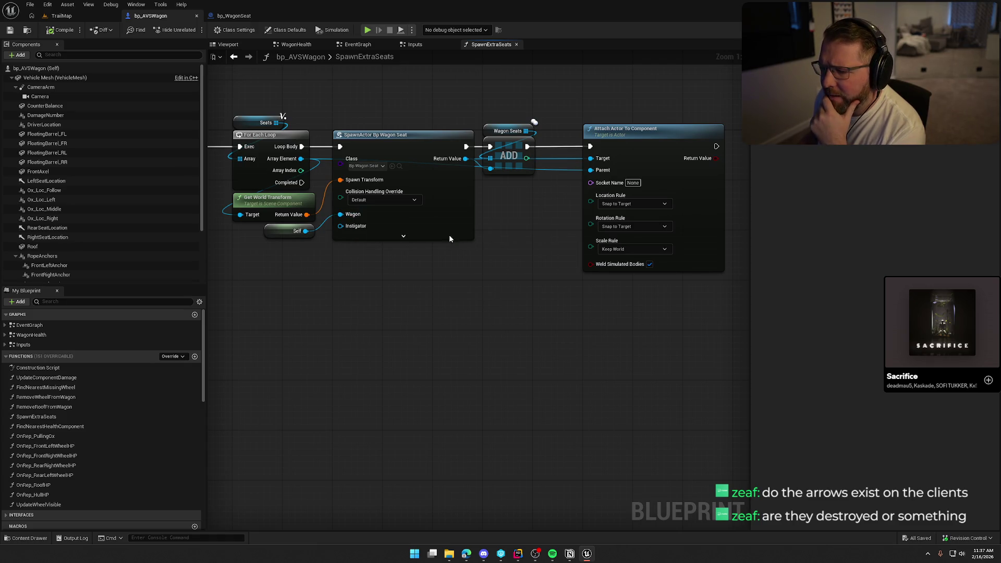
pyautogui.moveTo(561, 112)
pyautogui.mouseDown()
pyautogui.moveTo(748, 296)
pyautogui.moveTo(567, 332)
pyautogui.mouseUp()
pyautogui.click(566, 334)
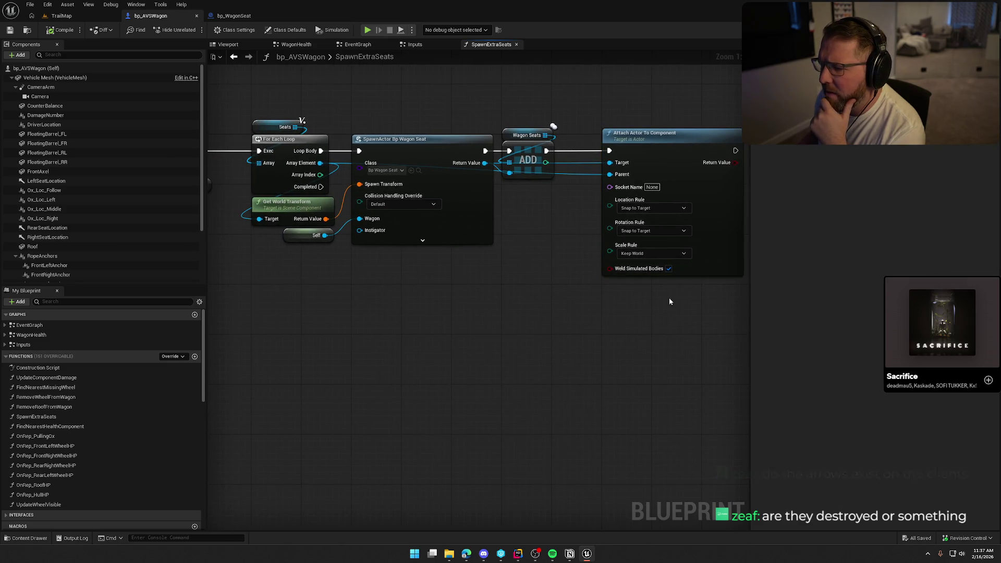
pyautogui.moveTo(624, 330)
pyautogui.mouseDown()
pyautogui.moveTo(594, 313)
pyautogui.moveTo(574, 280)
pyautogui.moveTo(490, 280)
pyautogui.mouseUp()
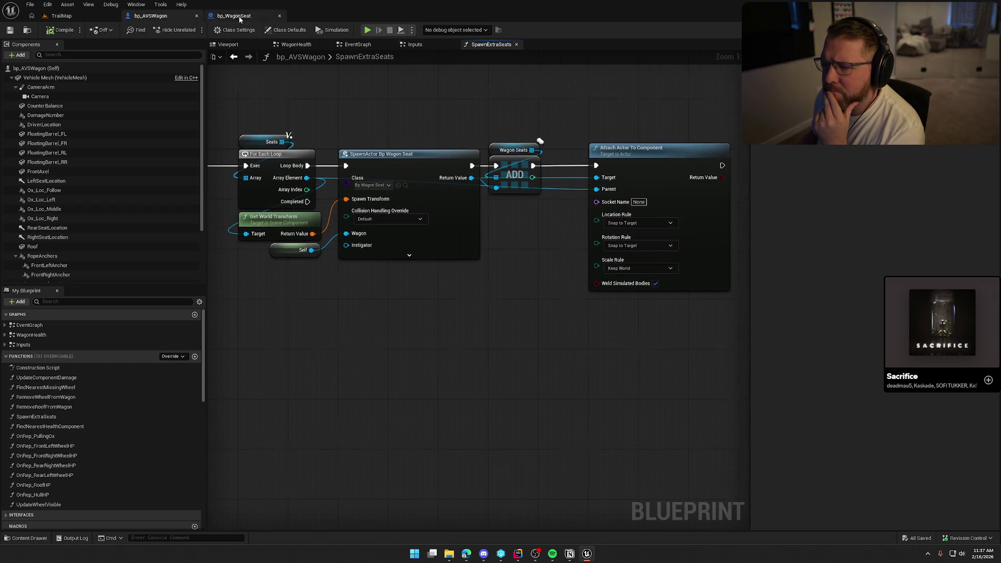
pyautogui.click(232, 16)
pyautogui.click(57, 485)
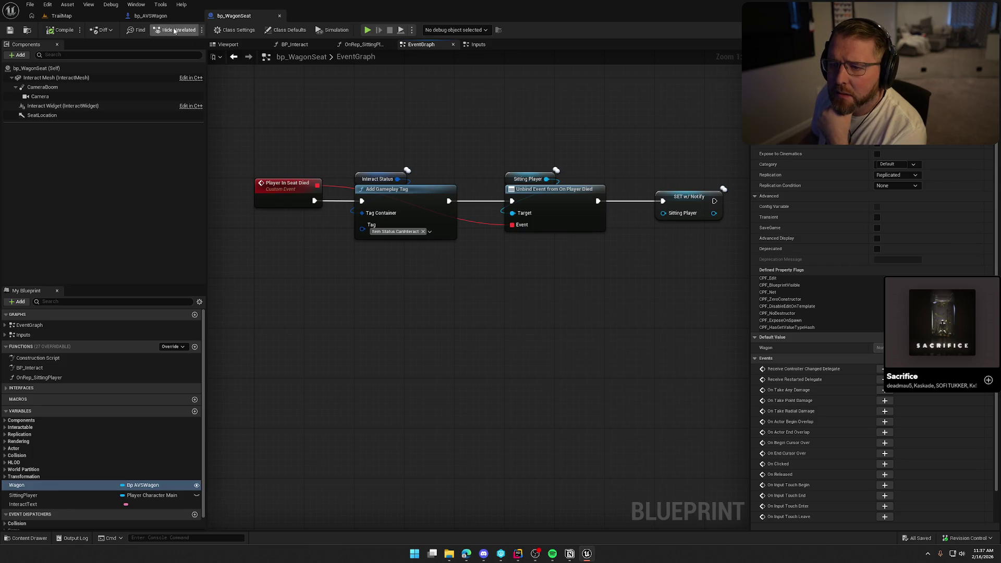
pyautogui.click(151, 16)
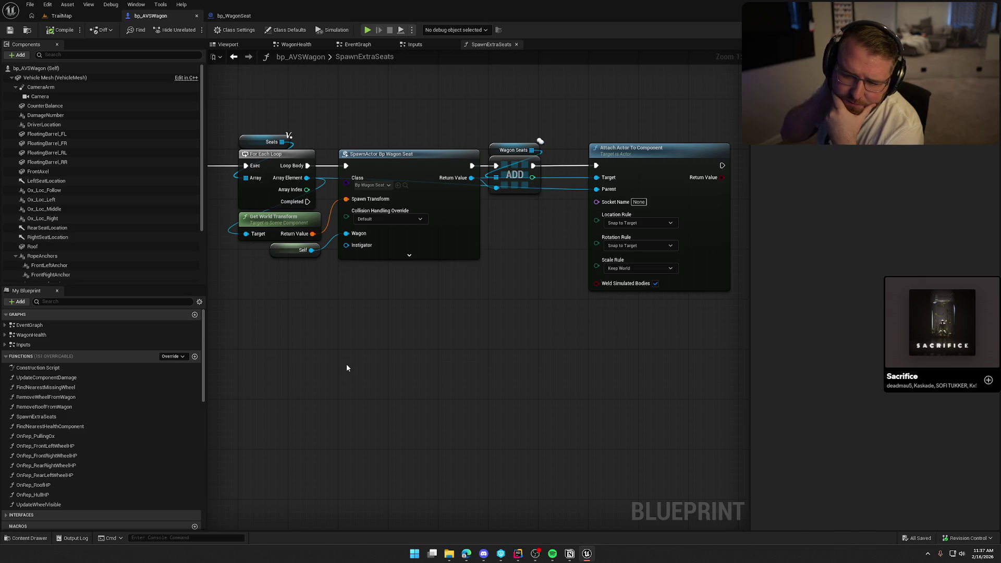
pyautogui.moveTo(381, 372)
pyautogui.mouseDown()
pyautogui.moveTo(408, 352)
pyautogui.moveTo(511, 342)
pyautogui.moveTo(432, 348)
pyautogui.mouseUp()
pyautogui.click(94, 181)
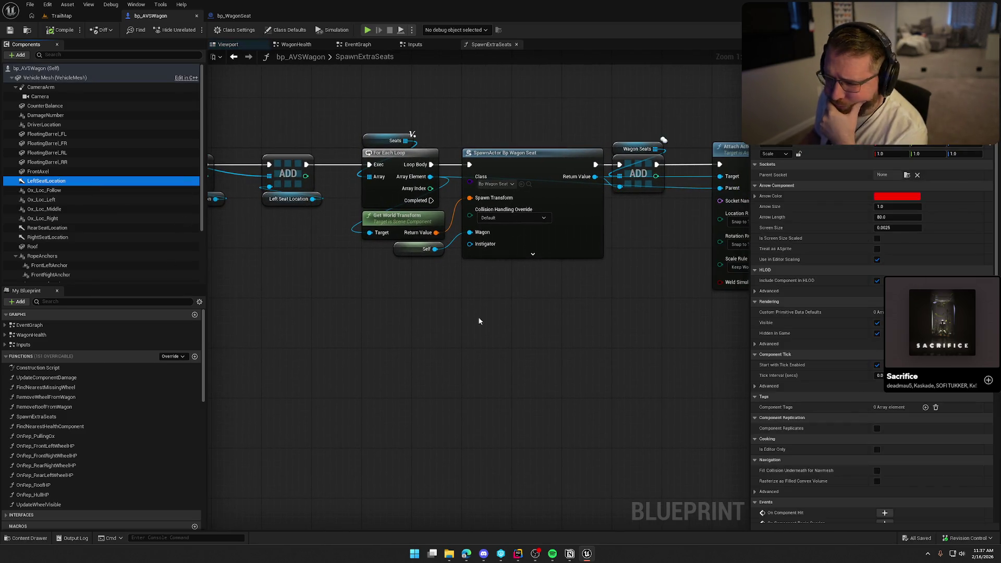
pyautogui.moveTo(558, 340)
pyautogui.mouseDown()
pyautogui.moveTo(454, 367)
pyautogui.moveTo(405, 358)
pyautogui.moveTo(554, 331)
pyautogui.moveTo(504, 329)
pyautogui.mouseUp()
pyautogui.scroll(-1, 531, 324)
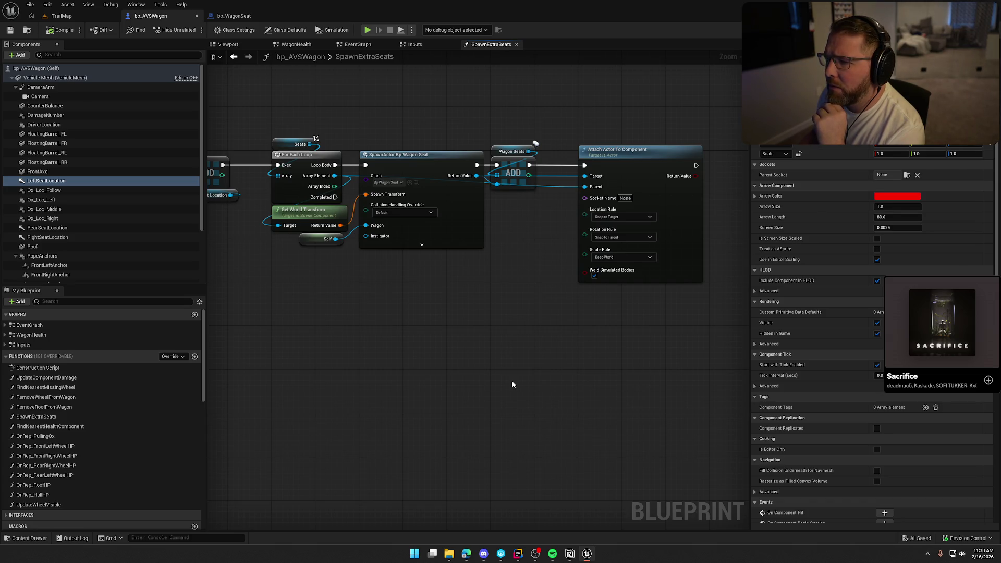
pyautogui.click(234, 17)
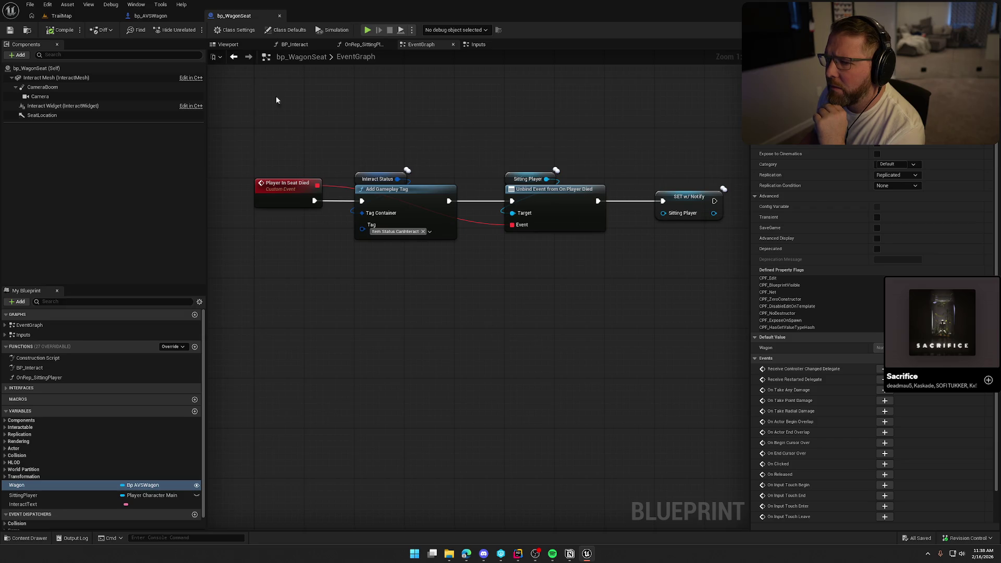
# - Review bp_WagonSeat's class-default Replication settings, briefly checking bp_AVSWagon's graph
pyautogui.click(286, 30)
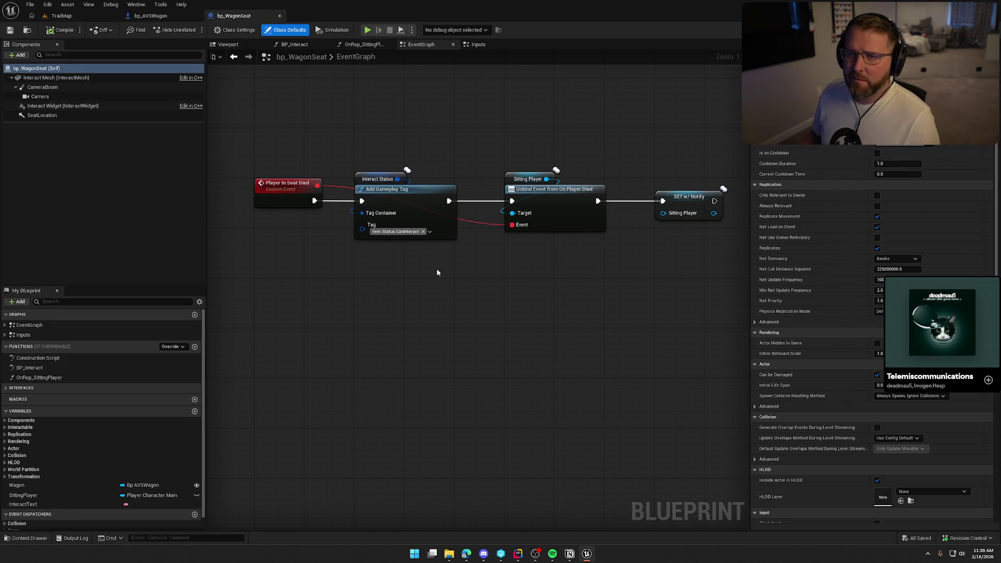
pyautogui.click(150, 16)
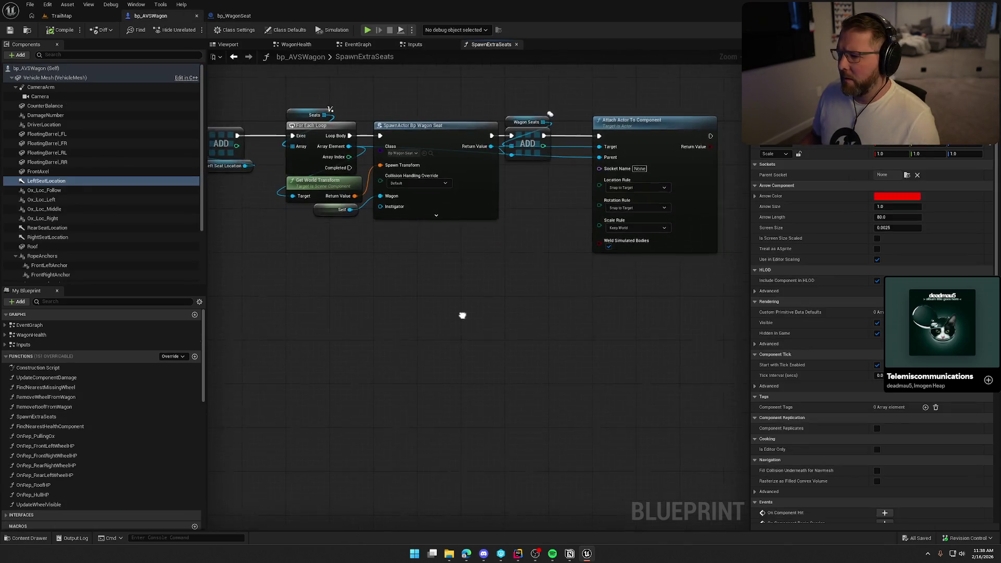
pyautogui.moveTo(462, 316); pyautogui.dragTo(455, 315)
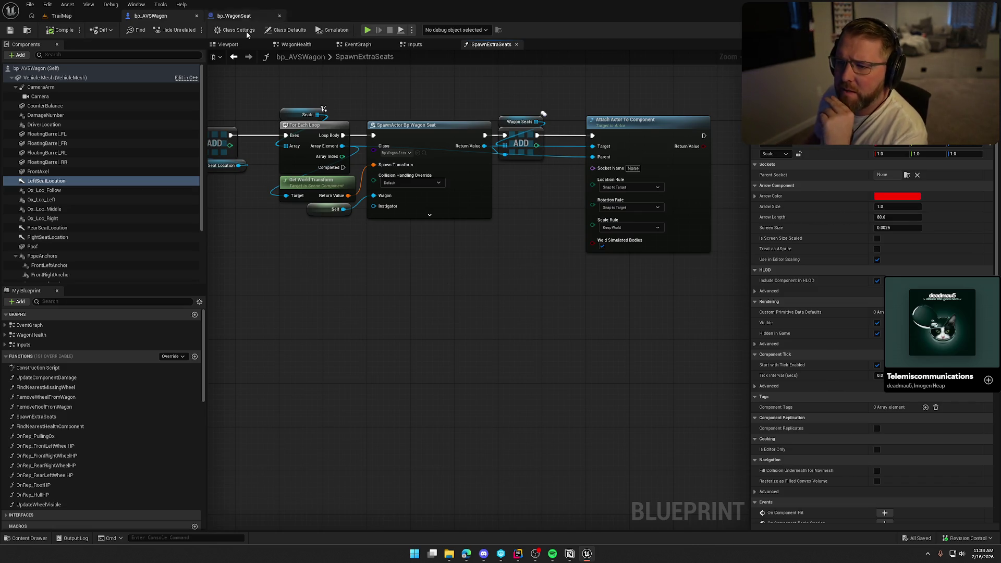
pyautogui.click(246, 16)
pyautogui.scroll(-10, 846, 288)
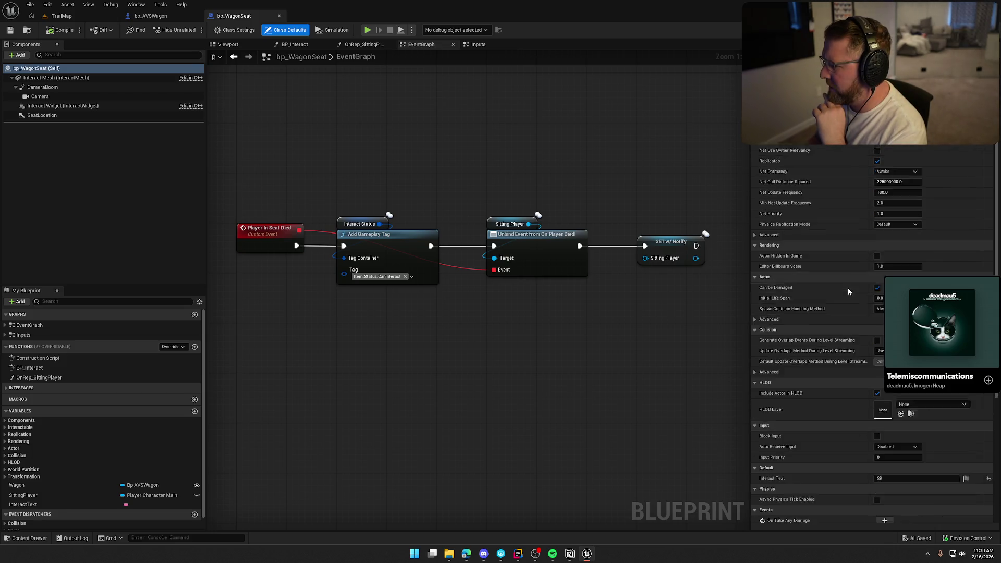
pyautogui.scroll(10, 848, 291)
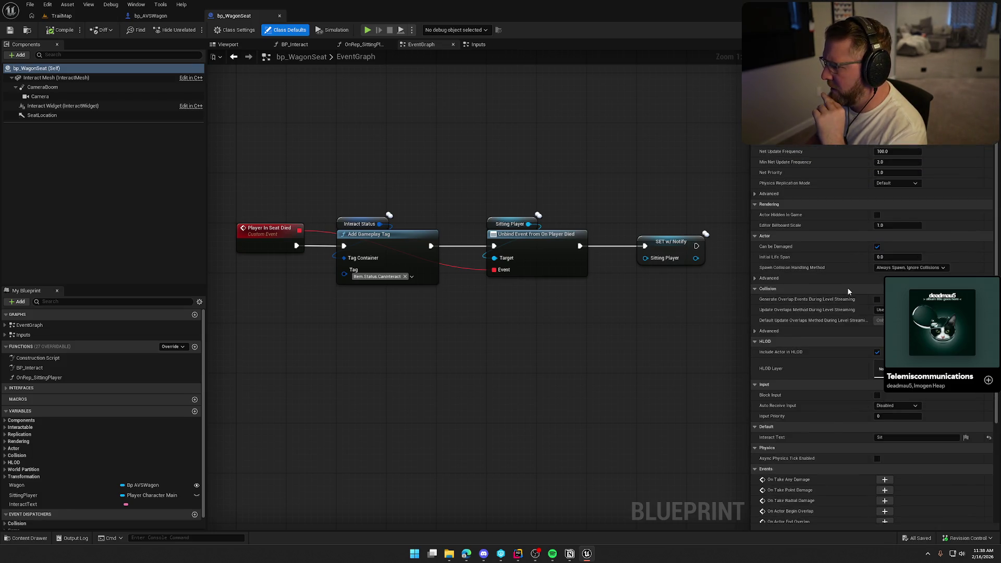
# - Inspect the Interact Mesh component's physics properties in bp_WagonSeat
pyautogui.click(57, 78)
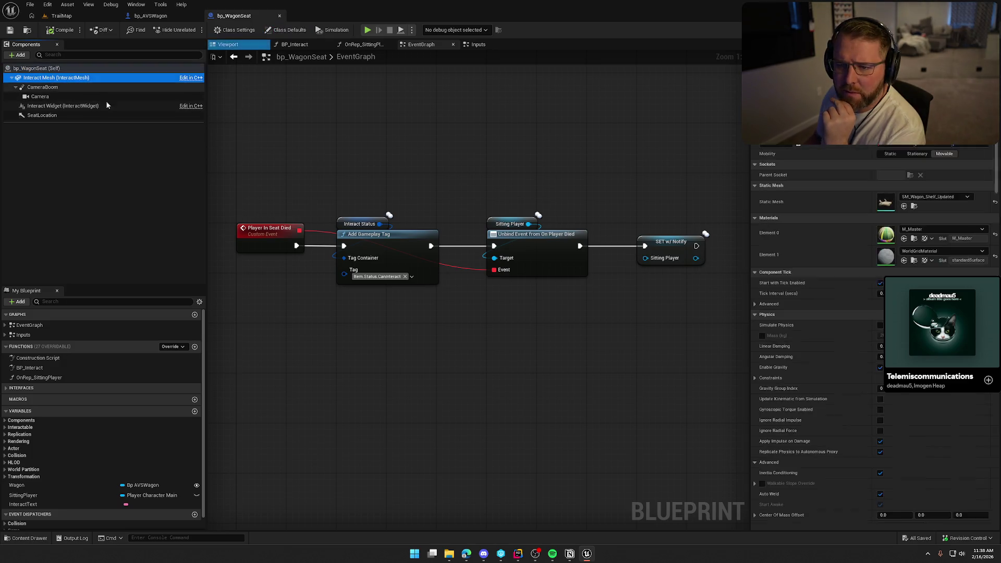
pyautogui.scroll(-4, 820, 289)
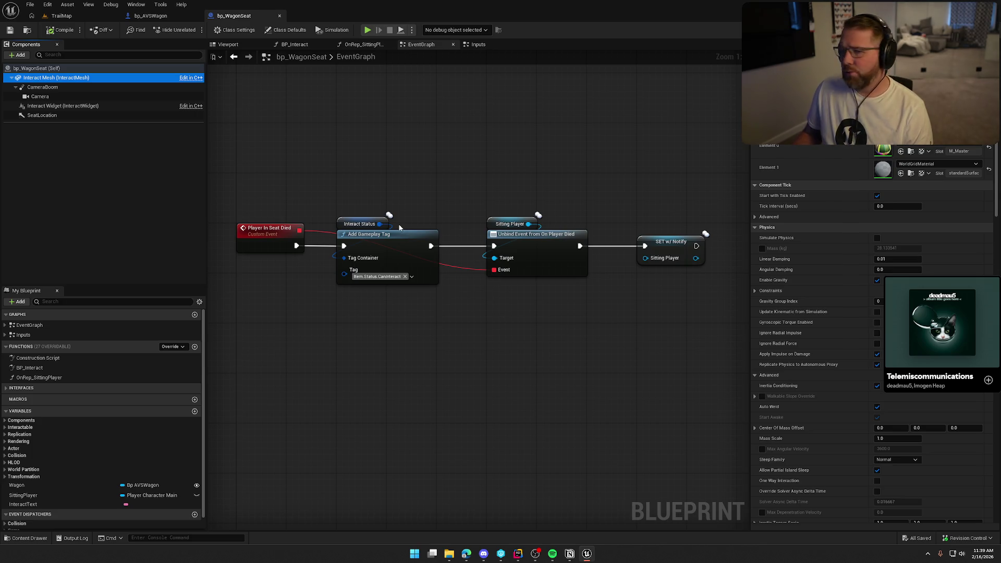
pyautogui.click(308, 154)
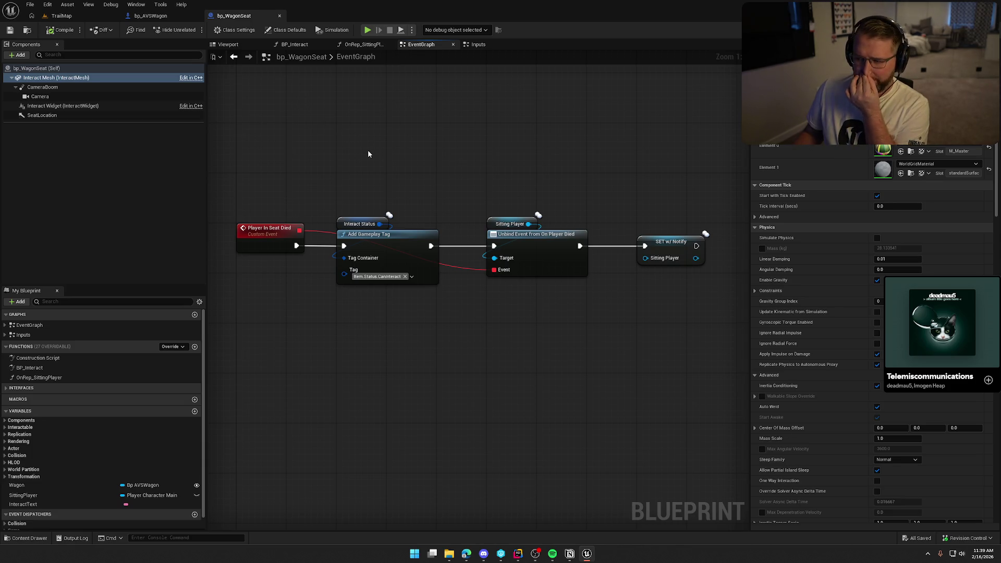
pyautogui.click(150, 15)
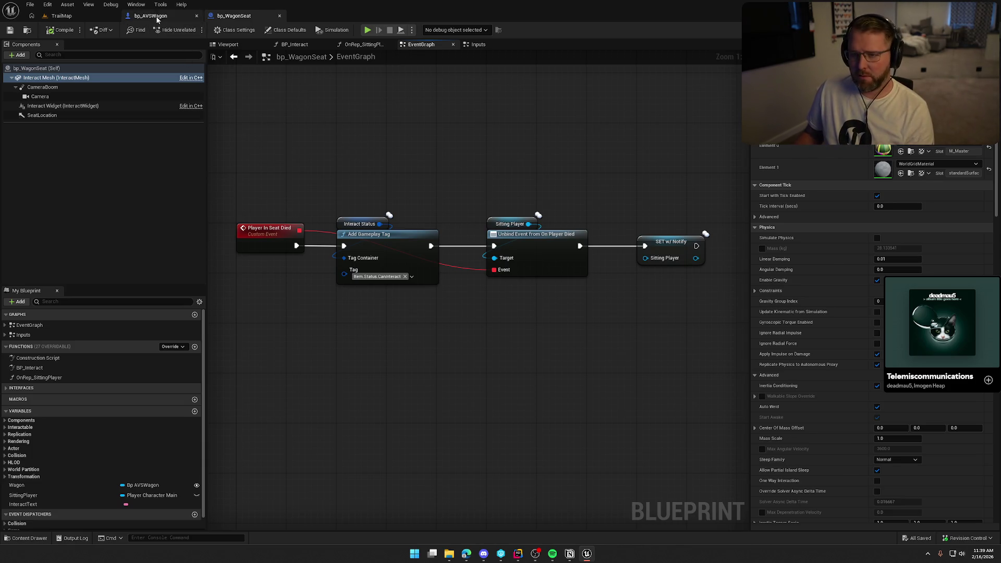
# - Pan and zoom around bp_AVSWagon's SpawnExtraSeats graph, which spawns and attaches each seat
pyautogui.moveTo(510, 343); pyautogui.dragTo(431, 342)
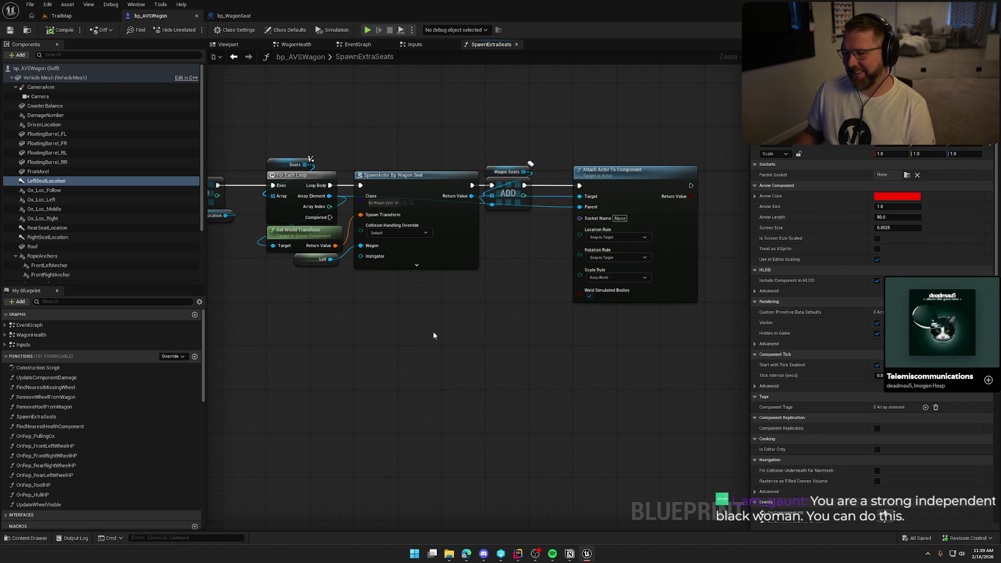
pyautogui.moveTo(447, 324)
pyautogui.mouseDown()
pyautogui.moveTo(430, 358)
pyautogui.moveTo(442, 360)
pyautogui.mouseUp()
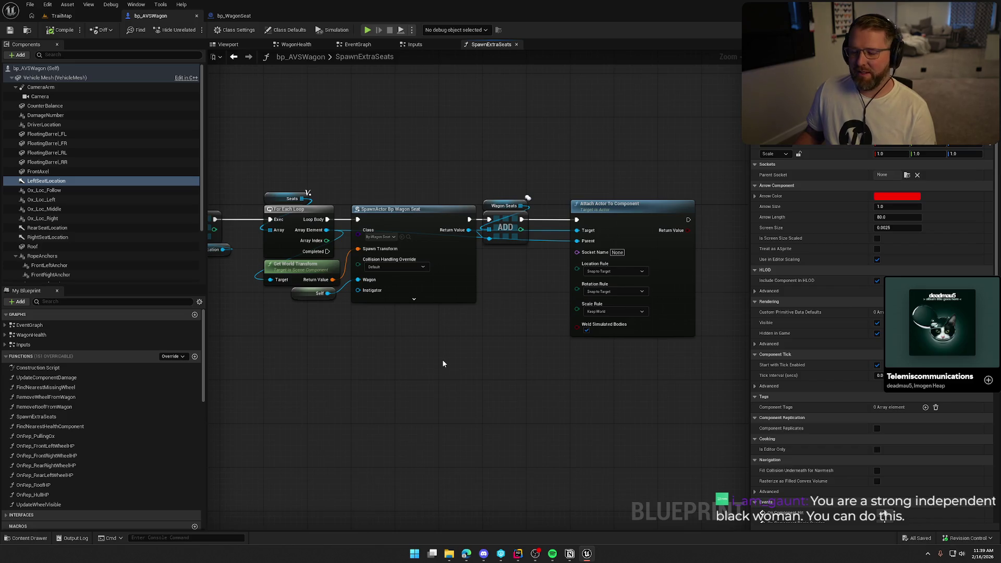
pyautogui.moveTo(443, 364)
pyautogui.mouseDown()
pyautogui.moveTo(440, 329)
pyautogui.moveTo(451, 326)
pyautogui.mouseUp()
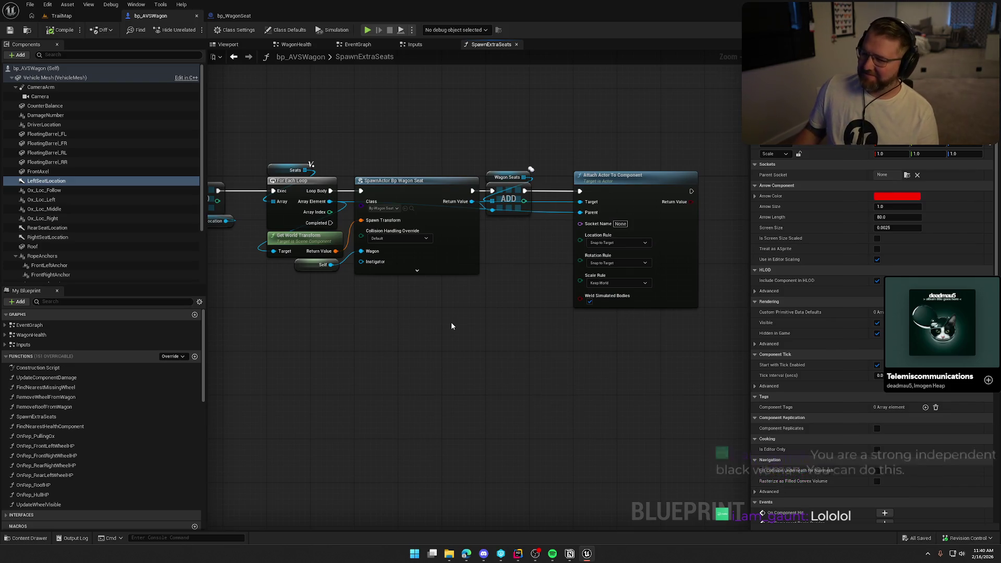
pyautogui.scroll(2, 451, 326)
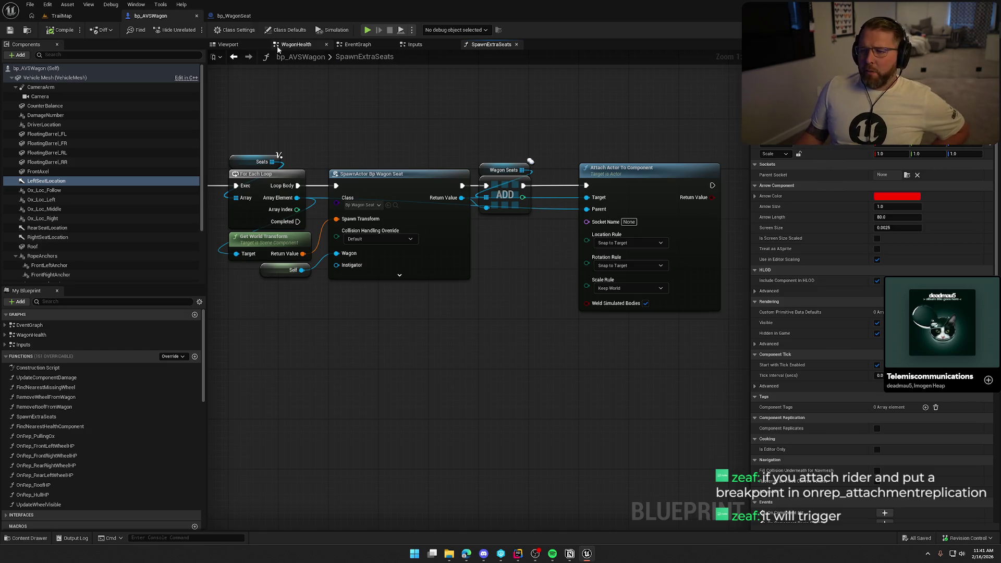
pyautogui.click(285, 31)
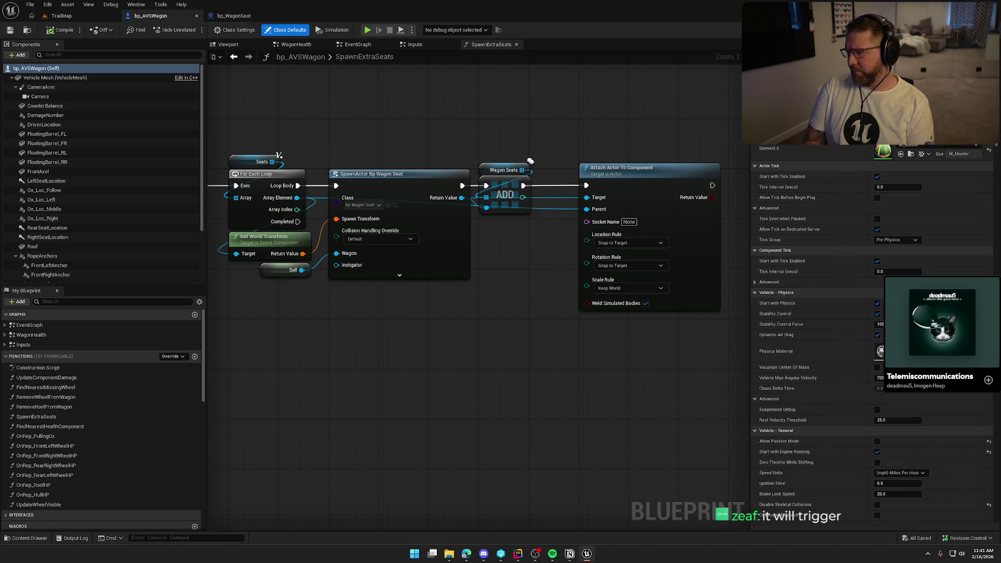
# - Check bp_AVSWagon's Replication defaults, then select the LeftSeatLocation arrow (red, size 1.0, length 80.0)
pyautogui.scroll(-10, 818, 208)
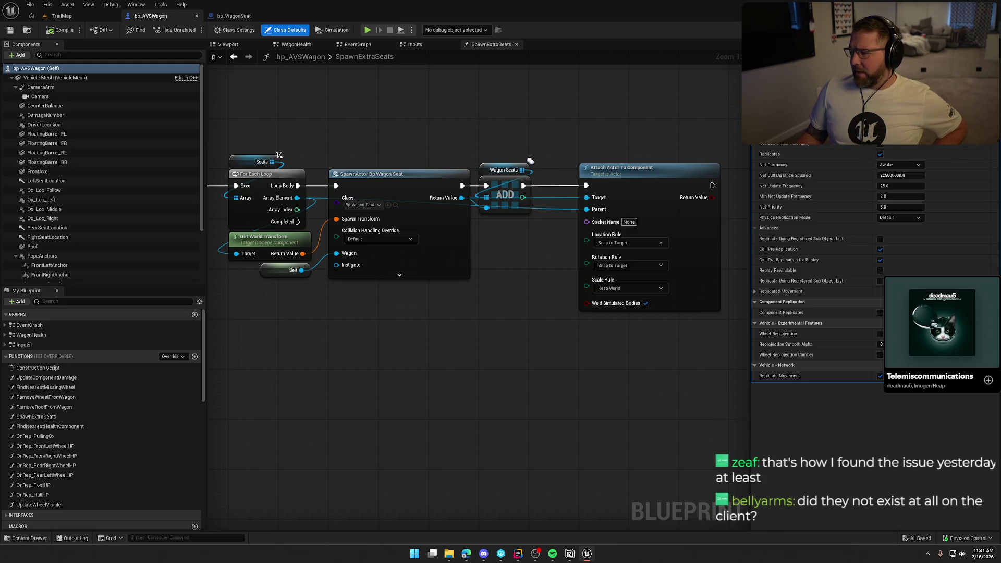
pyautogui.scroll(10, 871, 208)
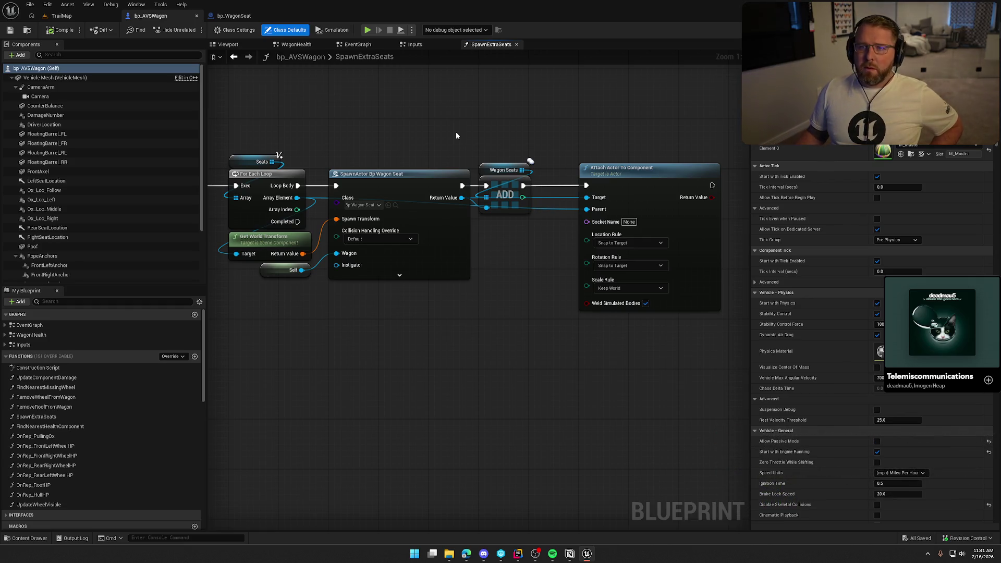
pyautogui.moveTo(520, 327); pyautogui.dragTo(522, 327)
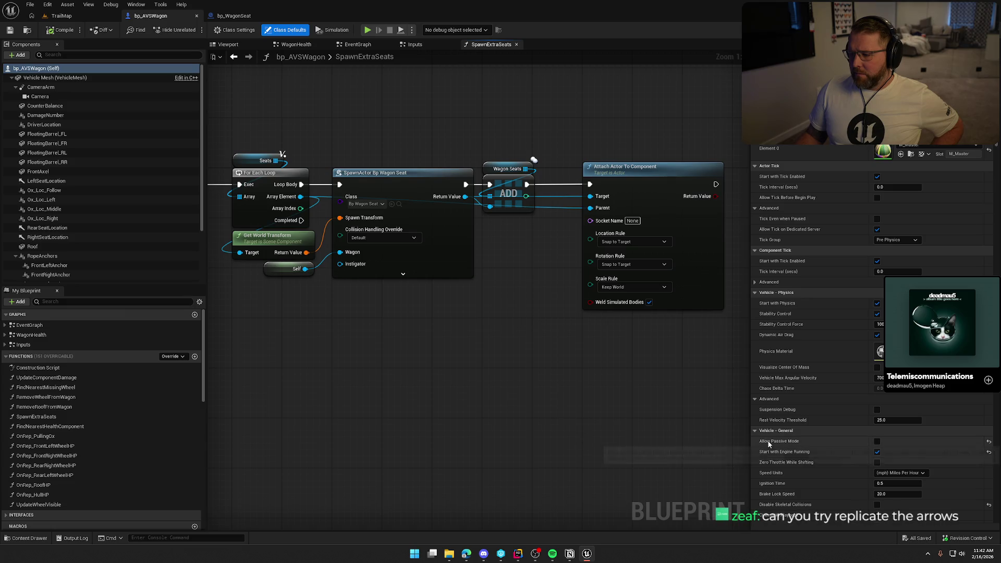
pyautogui.moveTo(768, 444)
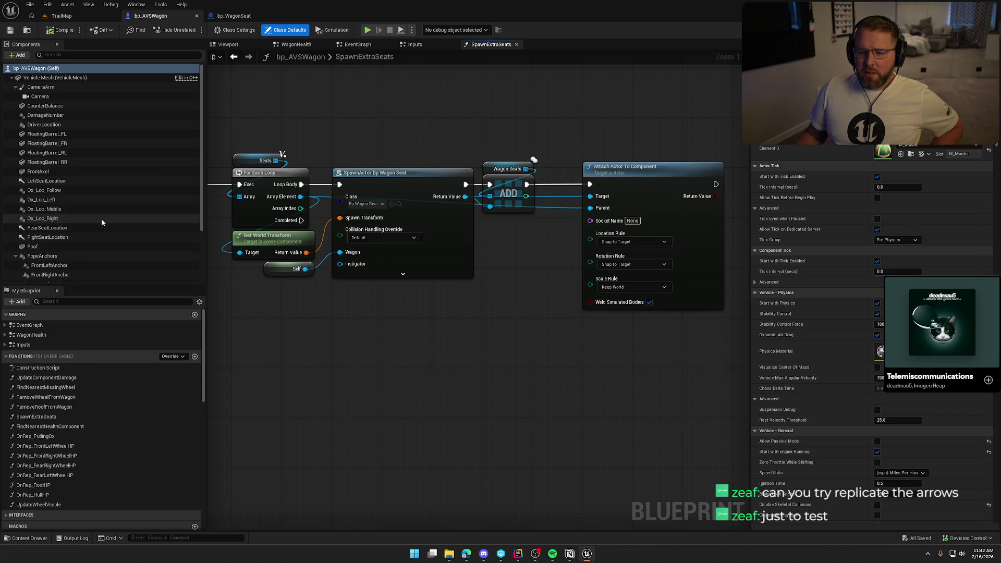
pyautogui.click(67, 182)
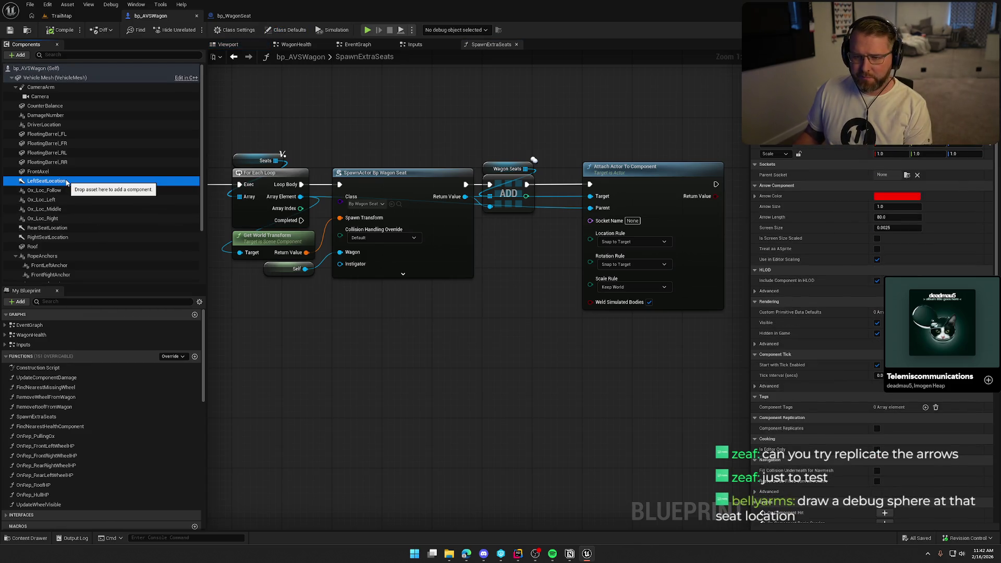
# - Enable Component Replicates on the Left, Right and Rear seat location arrows, compile, and return to TrailMap
pyautogui.keyDown('ctrl'); pyautogui.click(47, 237); pyautogui.keyUp('ctrl')
pyautogui.keyDown('ctrl'); pyautogui.click(47, 228); pyautogui.keyUp('ctrl')
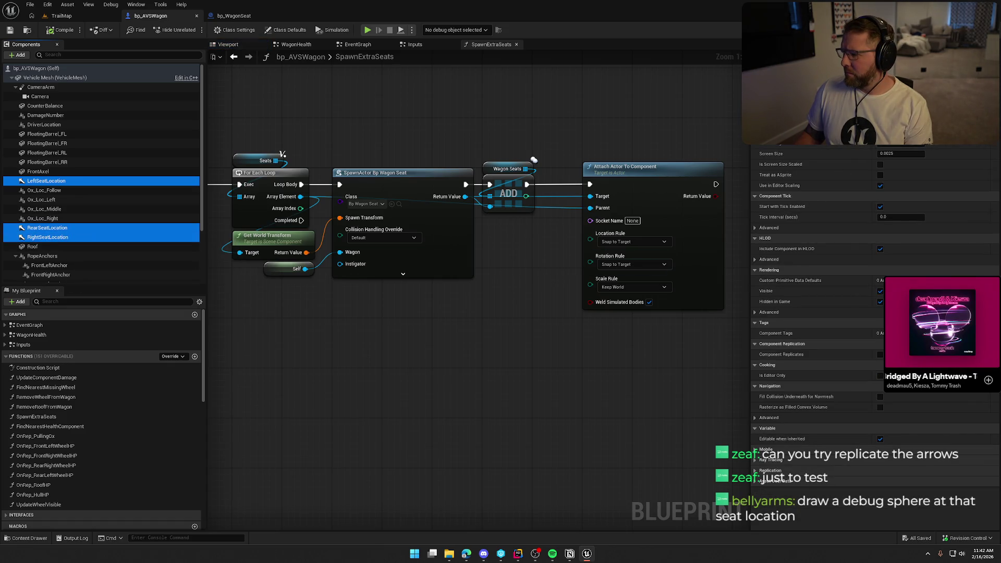
pyautogui.click(880, 354)
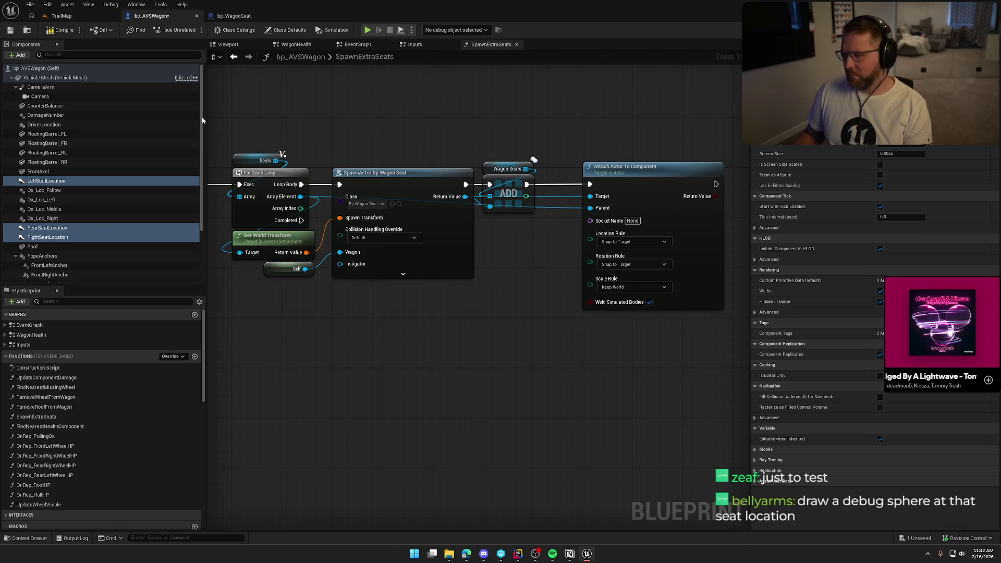
pyautogui.click(65, 27)
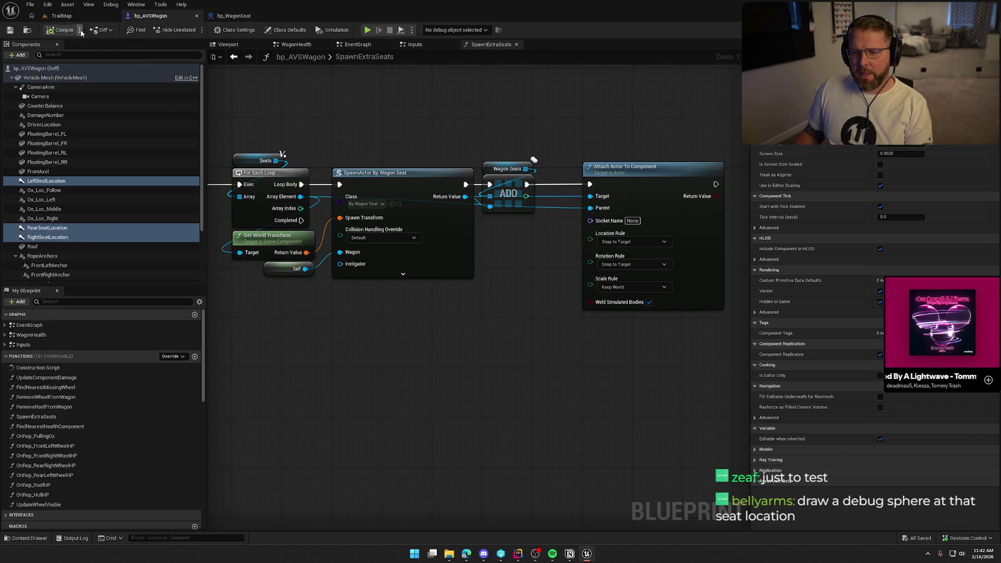
pyautogui.click(61, 15)
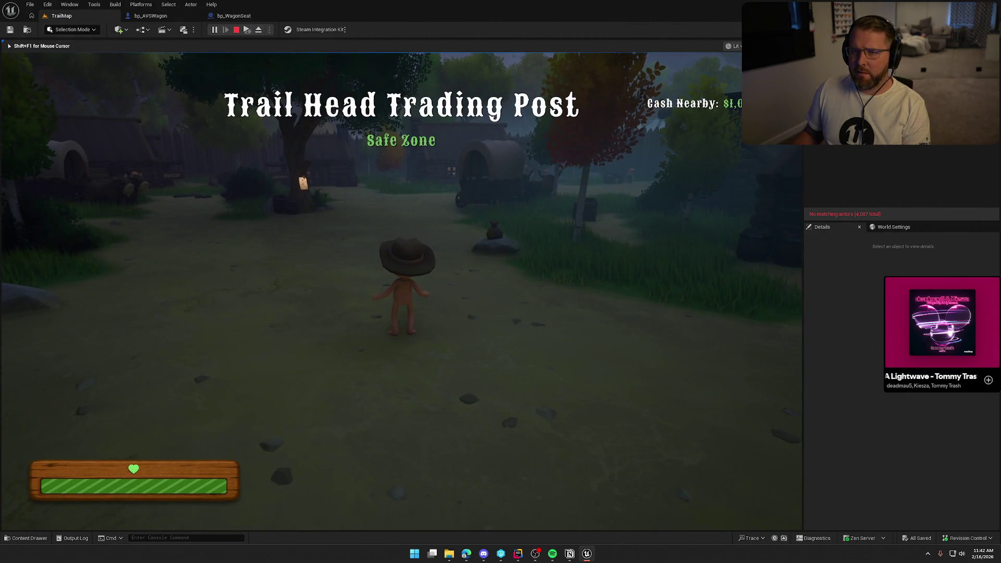
# - Stop the TrailMap play session and open the GameWorld map from the Maps folder
pyautogui.press('Escape')
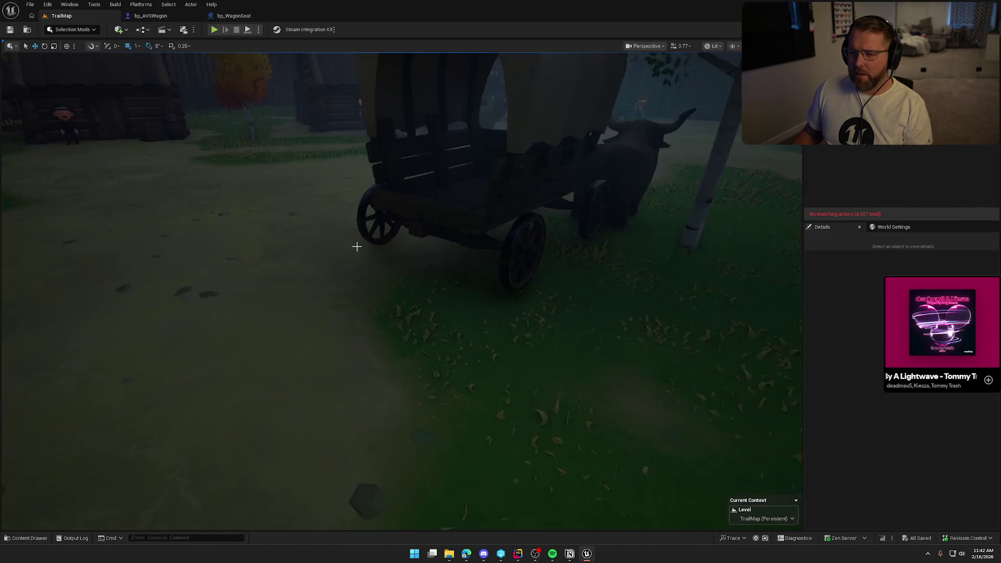
pyautogui.hotkey('ctrl', 'space')
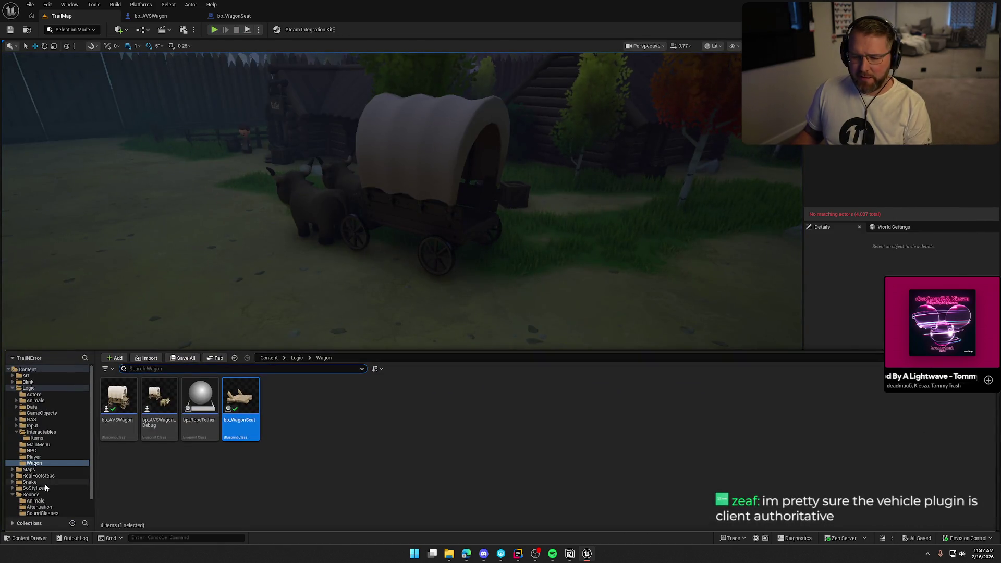
pyautogui.click(30, 469)
pyautogui.doubleClick(199, 407)
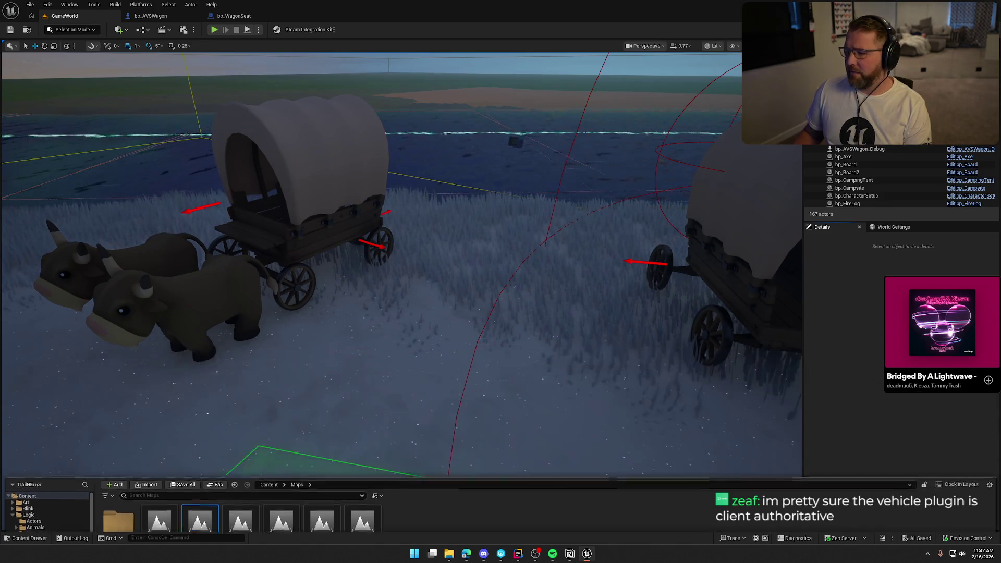
# - Run a multiplayer play test near the wagons, walking the character with W, D and A, then stop
pyautogui.hotkey('ctrl', 'space')
pyautogui.moveTo(514, 227); pyautogui.dragTo(514, 220)
pyautogui.click(215, 30)
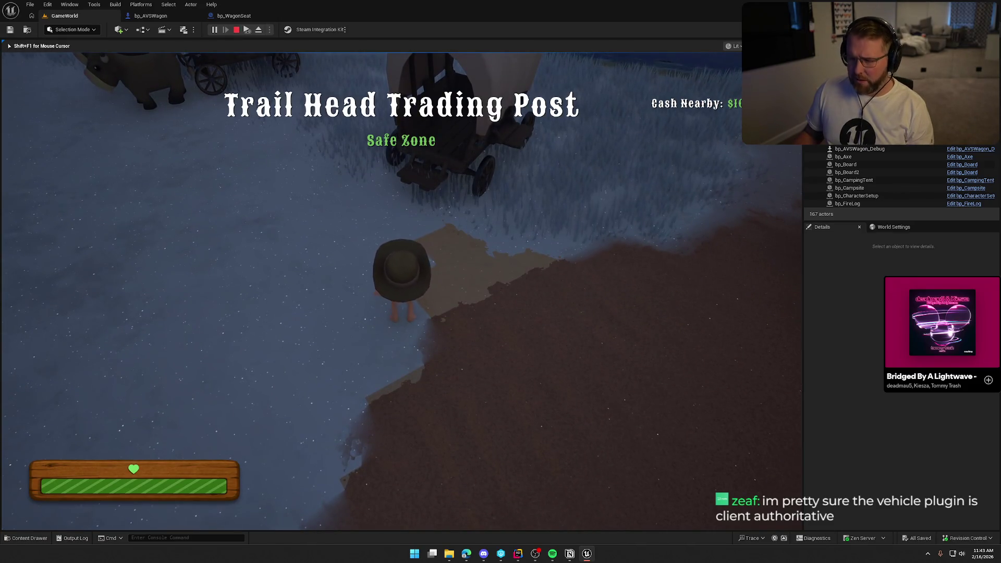
pyautogui.press('super')
pyautogui.press('super')
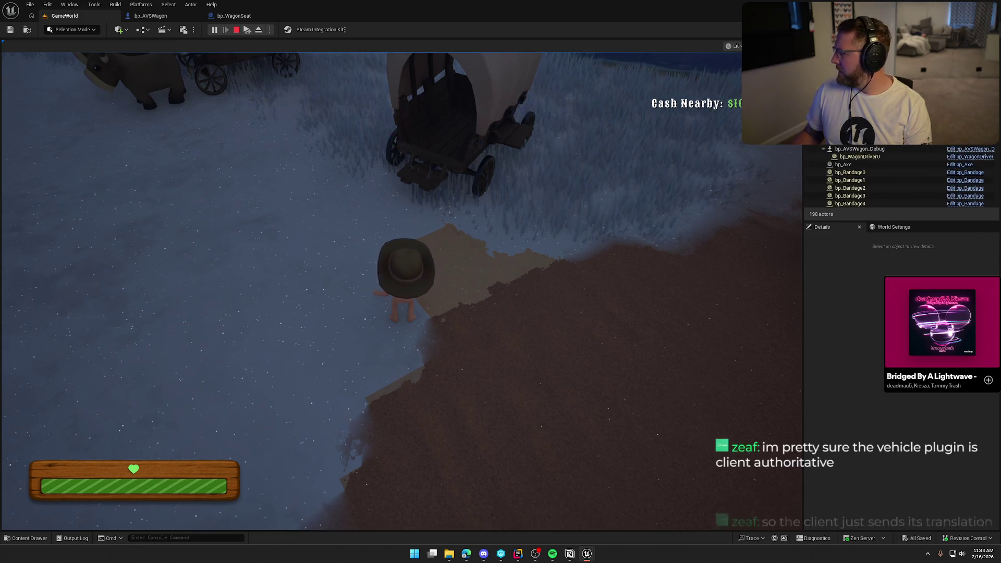
pyautogui.press('w')
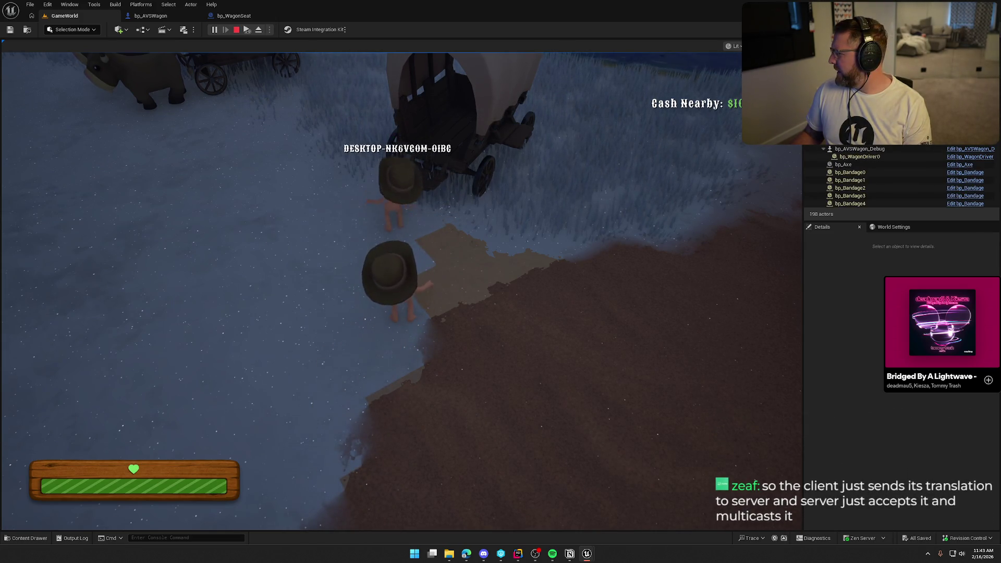
pyautogui.press('d')
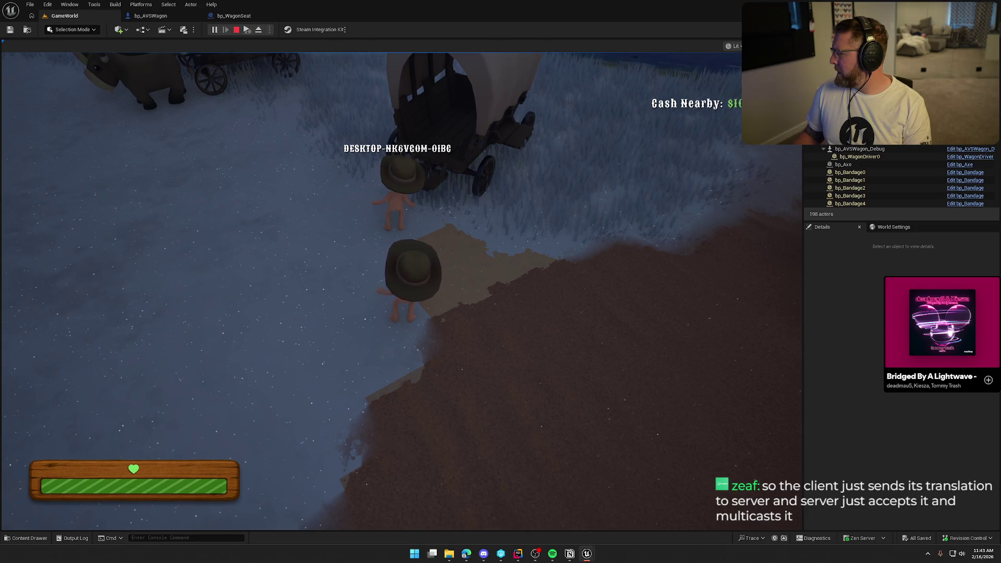
pyautogui.press('a')
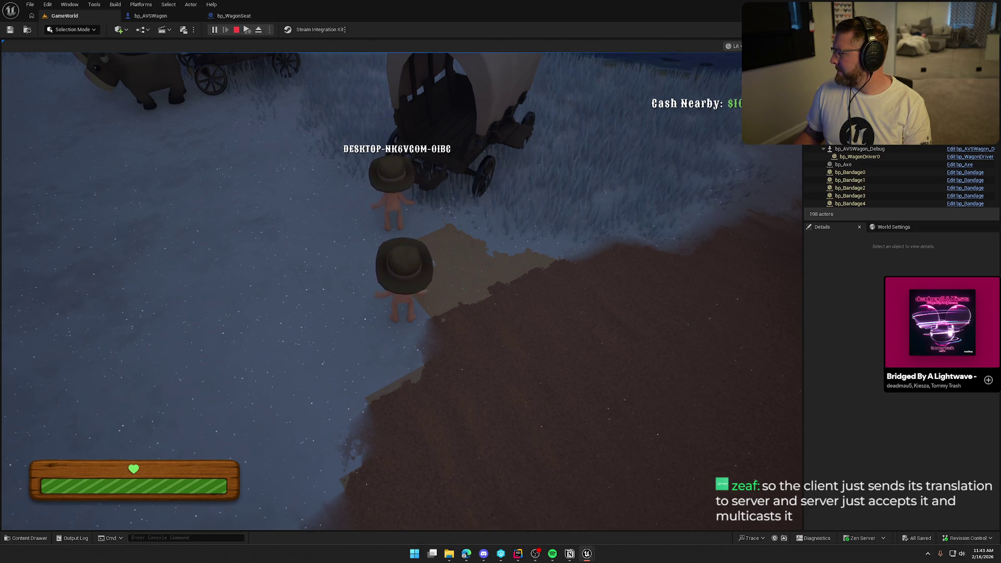
pyautogui.press('Escape')
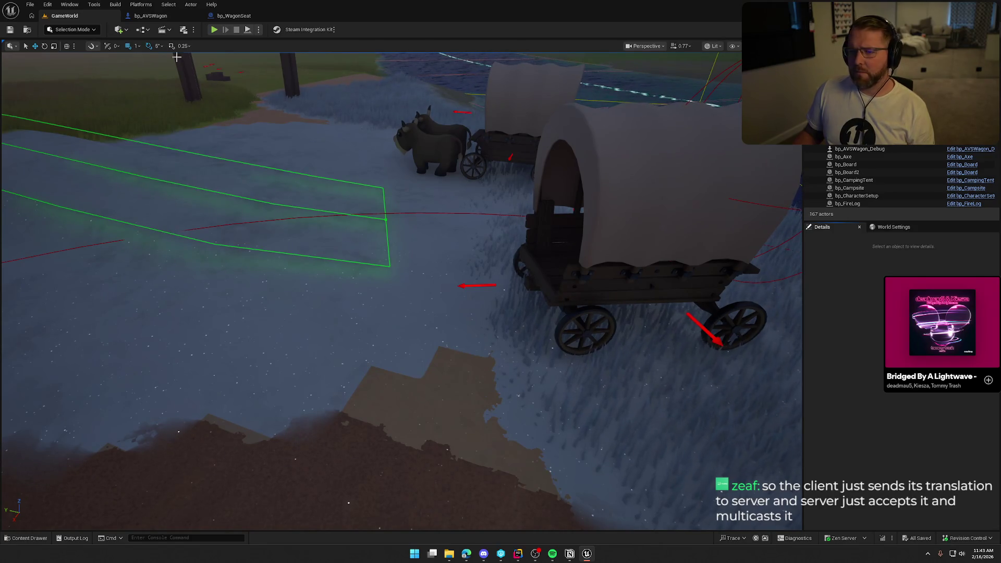
pyautogui.click(150, 15)
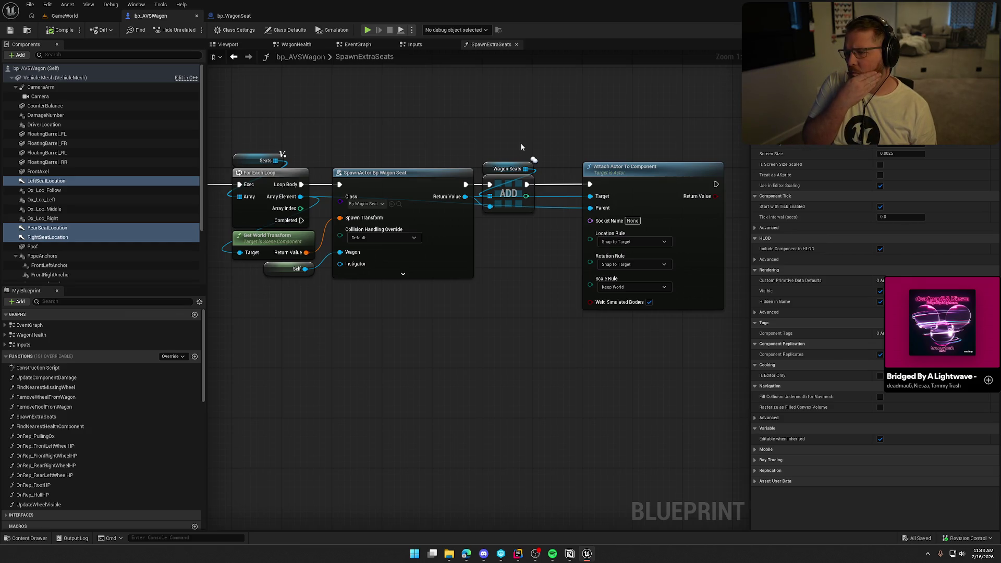
# - Uncheck Component Replicates on the three seat location arrows and save bp_AVSWagon with Ctrl+S
pyautogui.moveTo(541, 287)
pyautogui.mouseDown()
pyautogui.moveTo(581, 252)
pyautogui.moveTo(570, 259)
pyautogui.mouseUp()
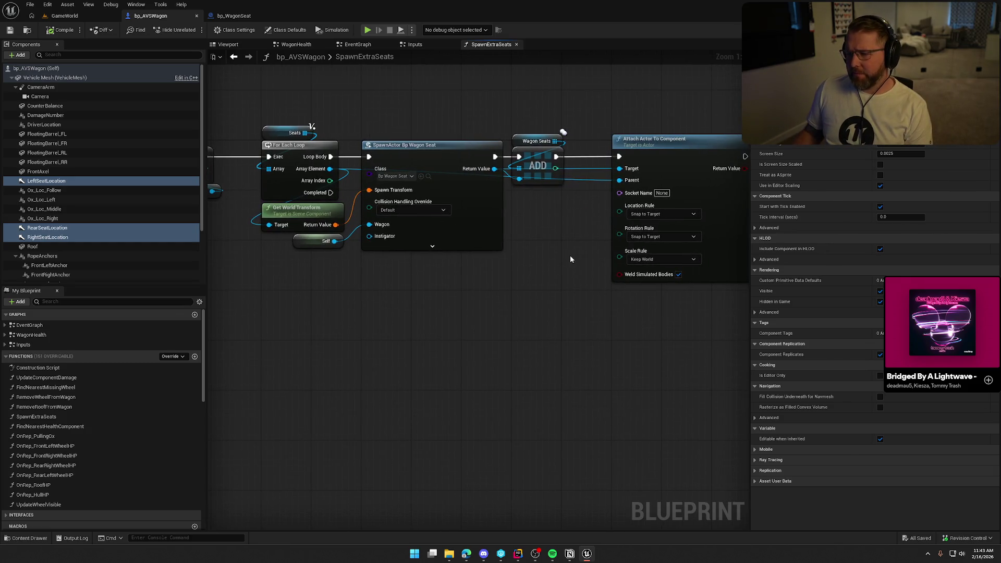
pyautogui.moveTo(397, 111)
pyautogui.mouseDown()
pyautogui.moveTo(437, 307)
pyautogui.moveTo(454, 290)
pyautogui.mouseUp()
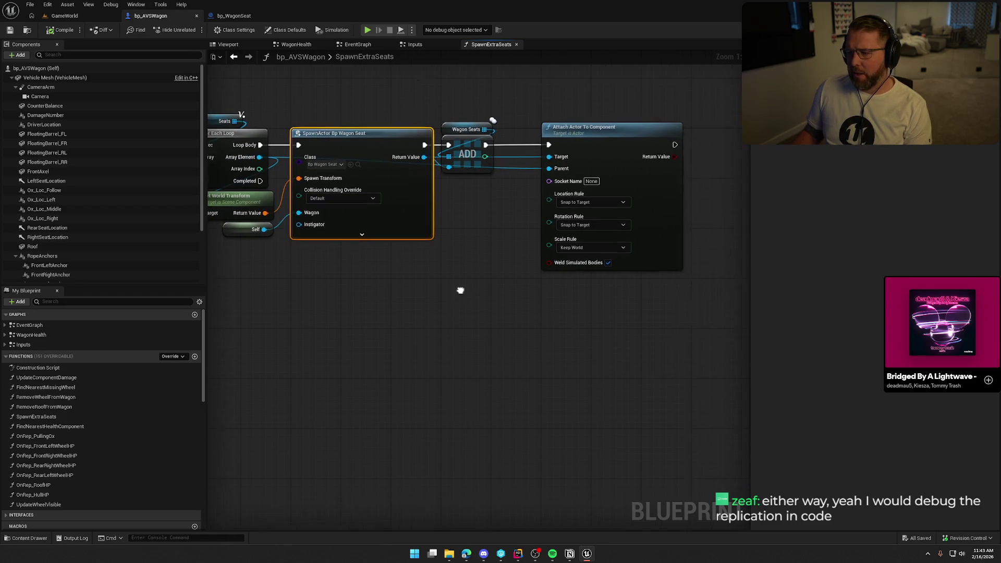
pyautogui.moveTo(516, 98)
pyautogui.mouseDown()
pyautogui.moveTo(657, 340)
pyautogui.moveTo(707, 370)
pyautogui.mouseUp()
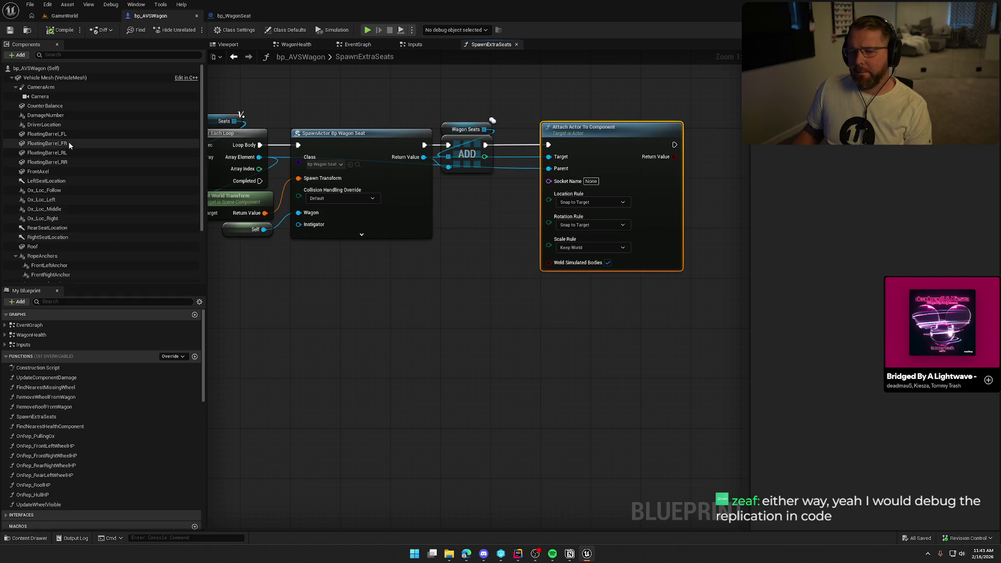
pyautogui.click(46, 181)
pyautogui.keyDown('ctrl'); pyautogui.click(47, 228); pyautogui.keyUp('ctrl')
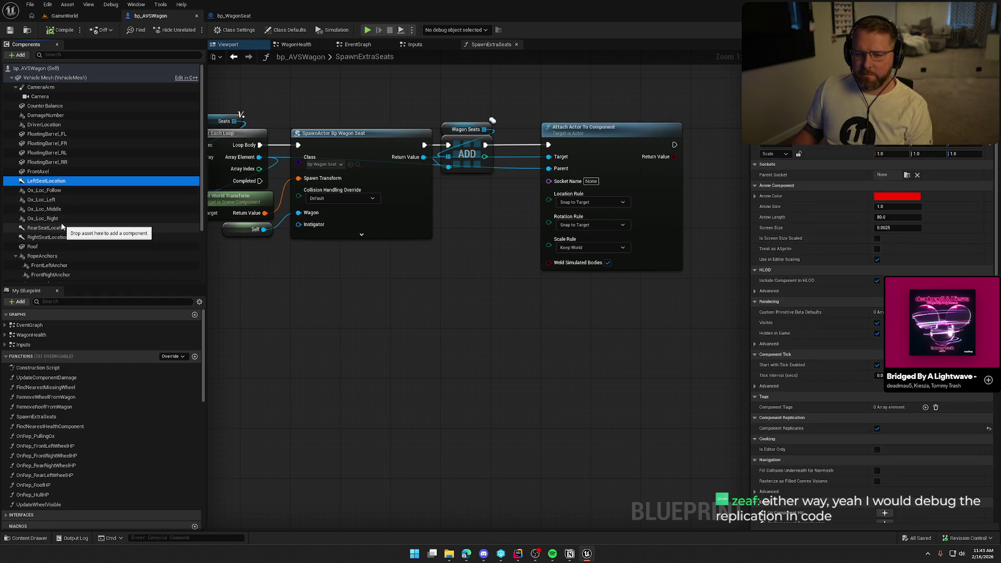
pyautogui.keyDown('ctrl'); pyautogui.click(47, 237); pyautogui.keyUp('ctrl')
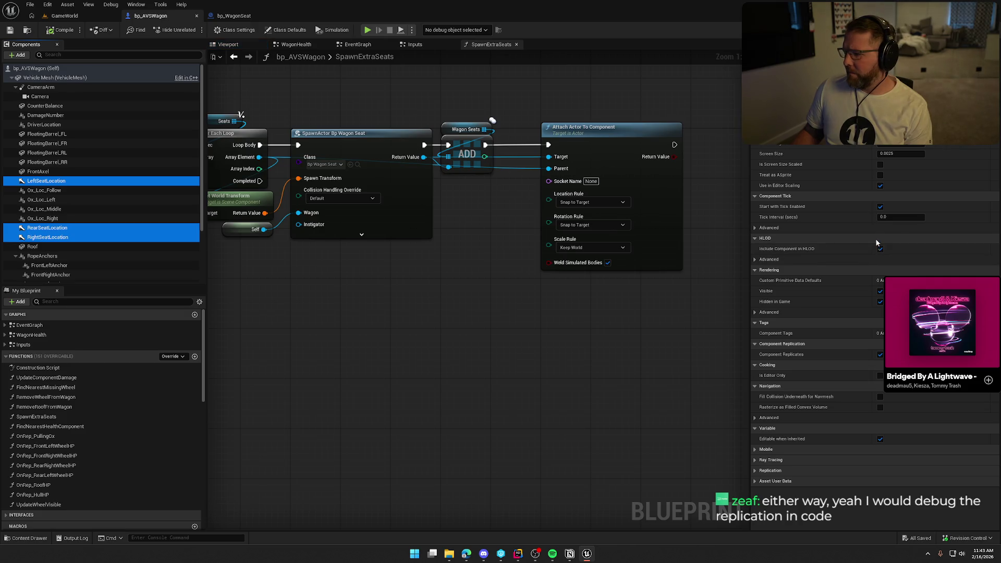
pyautogui.click(880, 354)
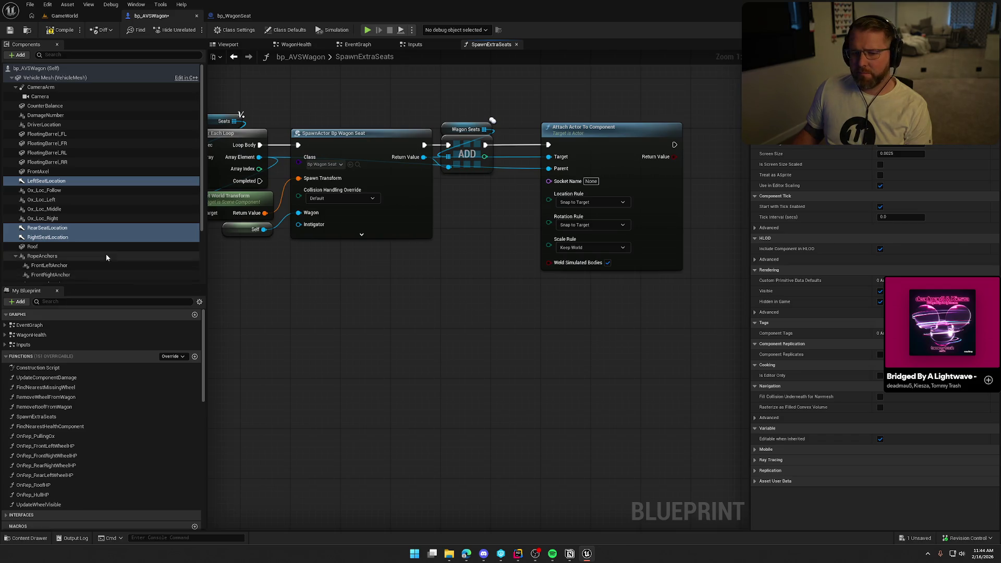
pyautogui.click(41, 256)
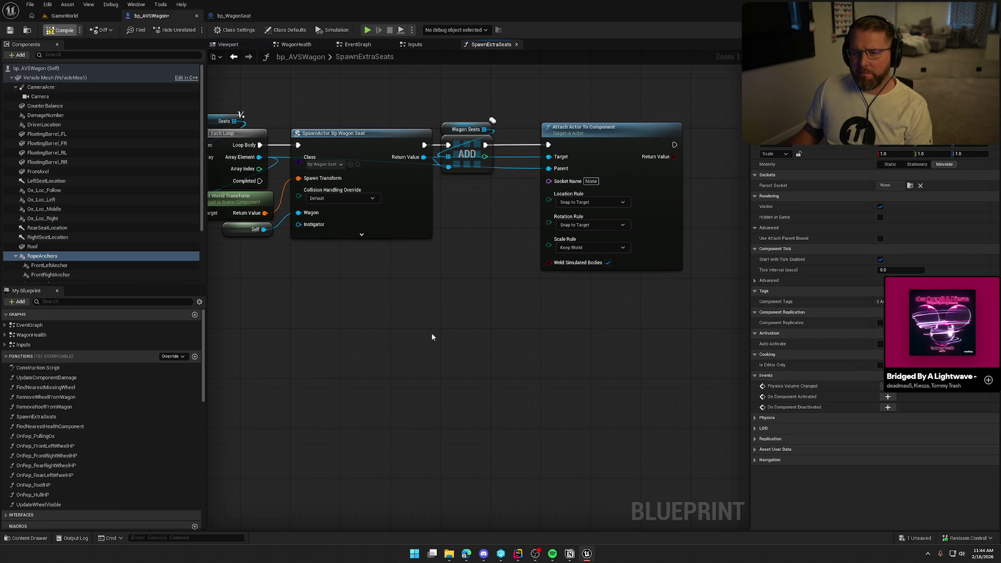
pyautogui.hotkey('ctrl', 's')
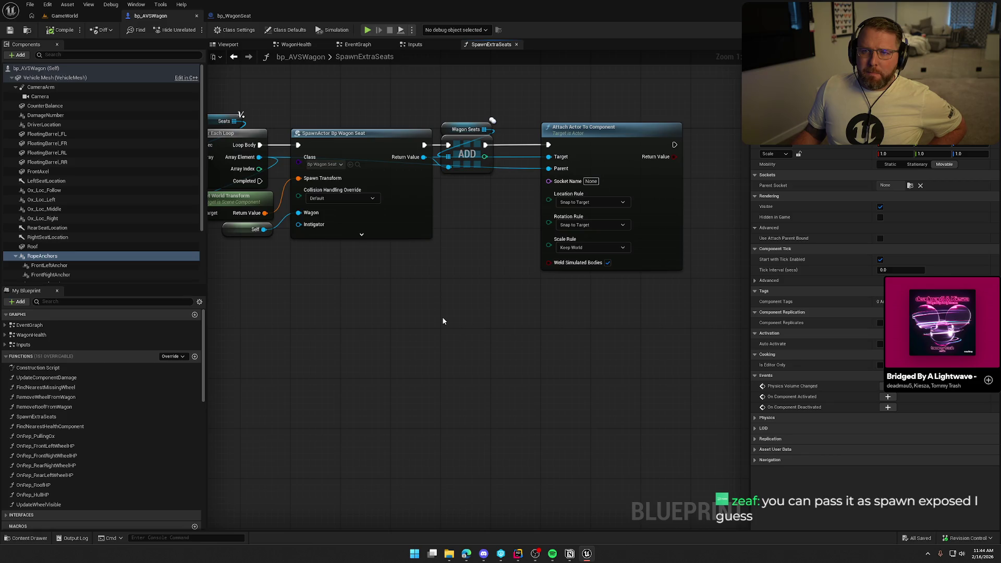
# - Browse the actions available from the spawned seat's Return Value without adding a node
pyautogui.moveTo(443, 327)
pyautogui.mouseDown()
pyautogui.moveTo(496, 342)
pyautogui.moveTo(459, 323)
pyautogui.mouseUp()
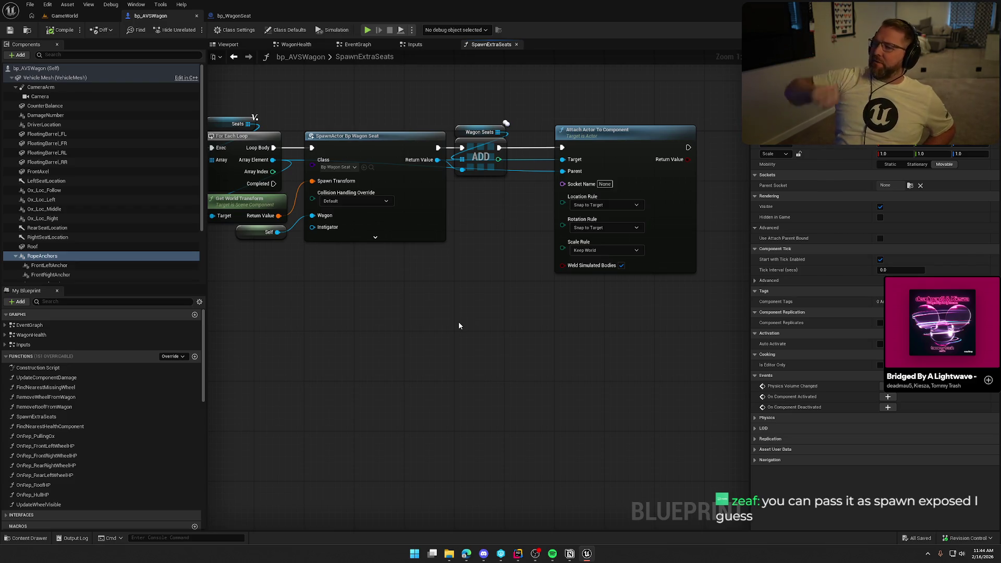
pyautogui.moveTo(437, 159)
pyautogui.mouseDown()
pyautogui.moveTo(466, 234)
pyautogui.moveTo(509, 230)
pyautogui.mouseUp()
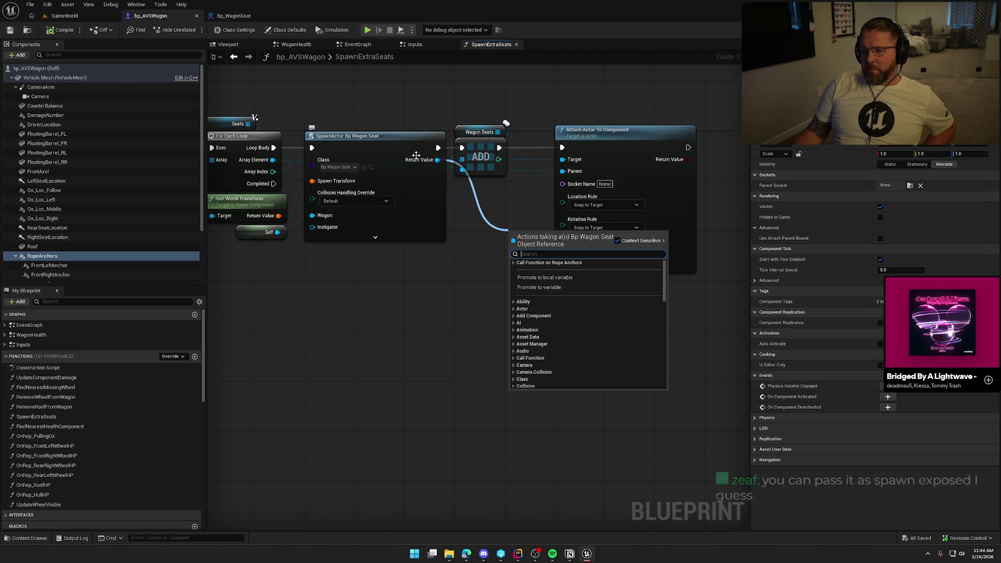
pyautogui.moveTo(437, 160); pyautogui.dragTo(563, 160)
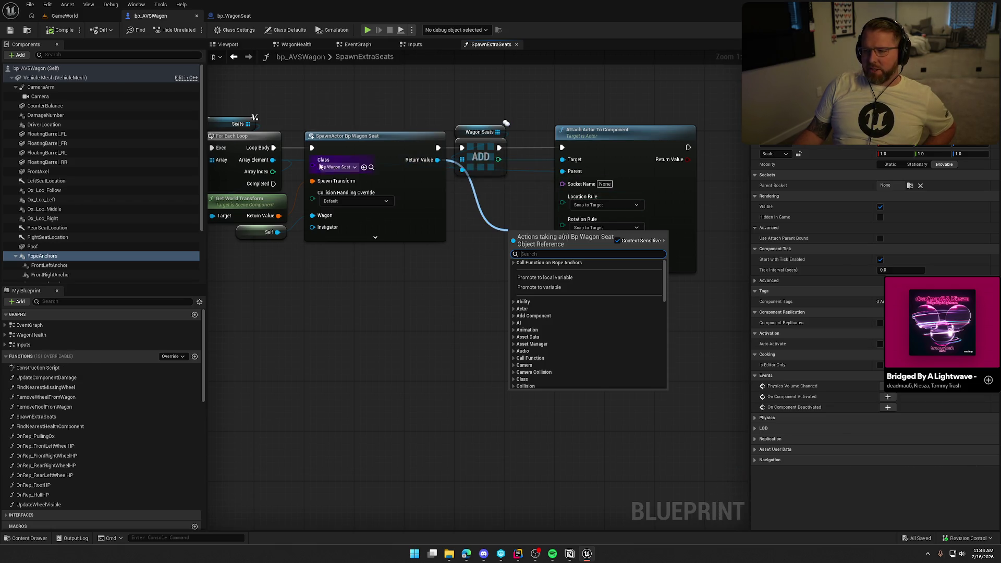
pyautogui.click(249, 15)
pyautogui.click(250, 16)
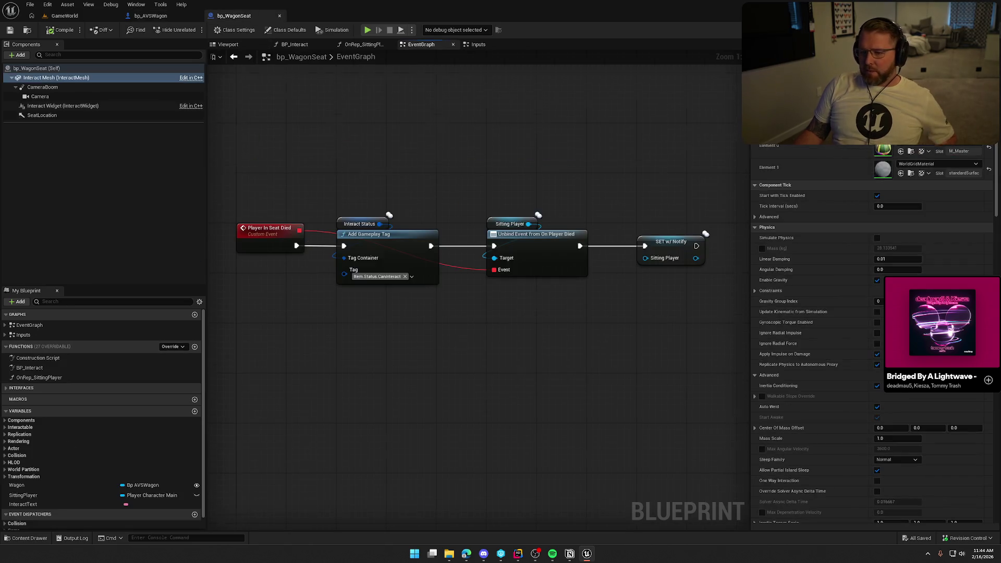
# - Add a custom event named AttachSeatToWagon to bp_WagonSeat's event graph
pyautogui.rightClick(377, 225)
pyautogui.rightClick(353, 292)
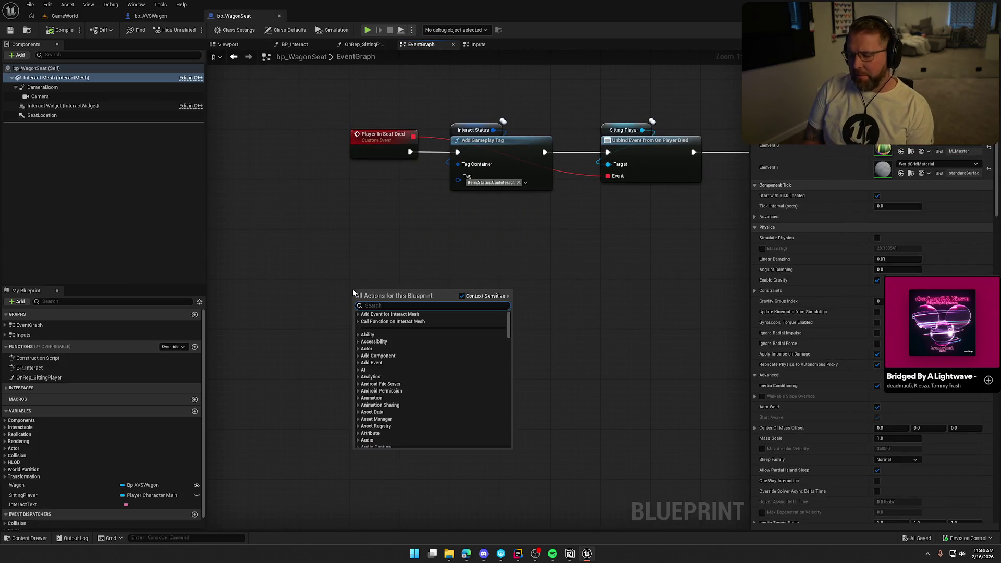
pyautogui.write('custom event')
pyautogui.press('Return')
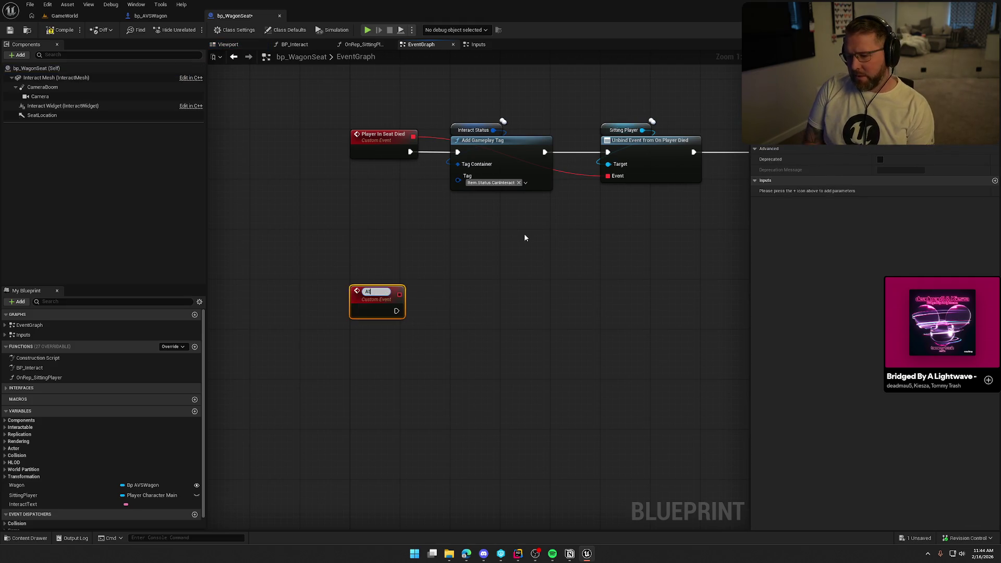
pyautogui.write('AttachSeatToWagon')
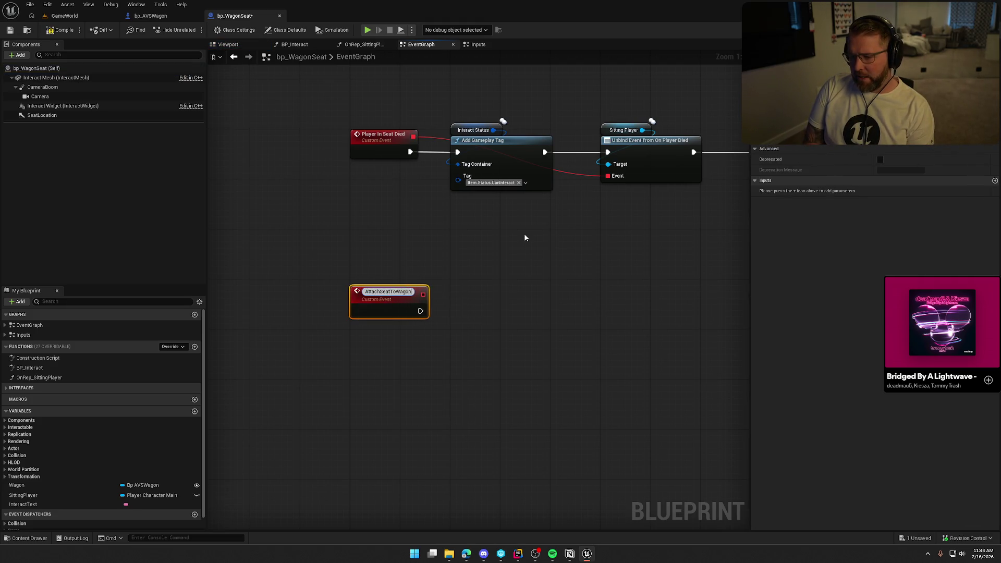
pyautogui.press('Return')
pyautogui.click(556, 348)
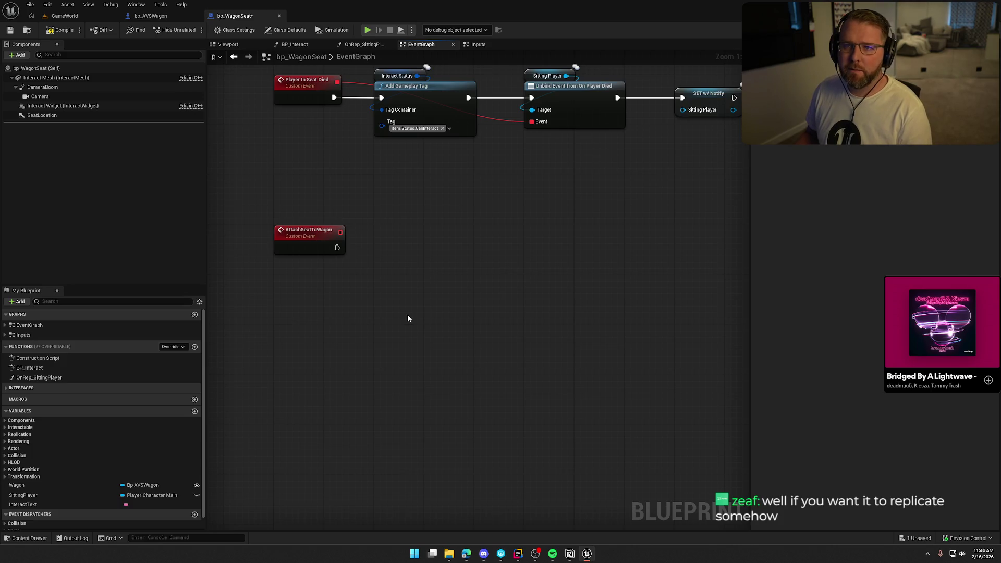
pyautogui.moveTo(389, 300)
pyautogui.mouseDown()
pyautogui.moveTo(382, 271)
pyautogui.moveTo(359, 275)
pyautogui.mouseUp()
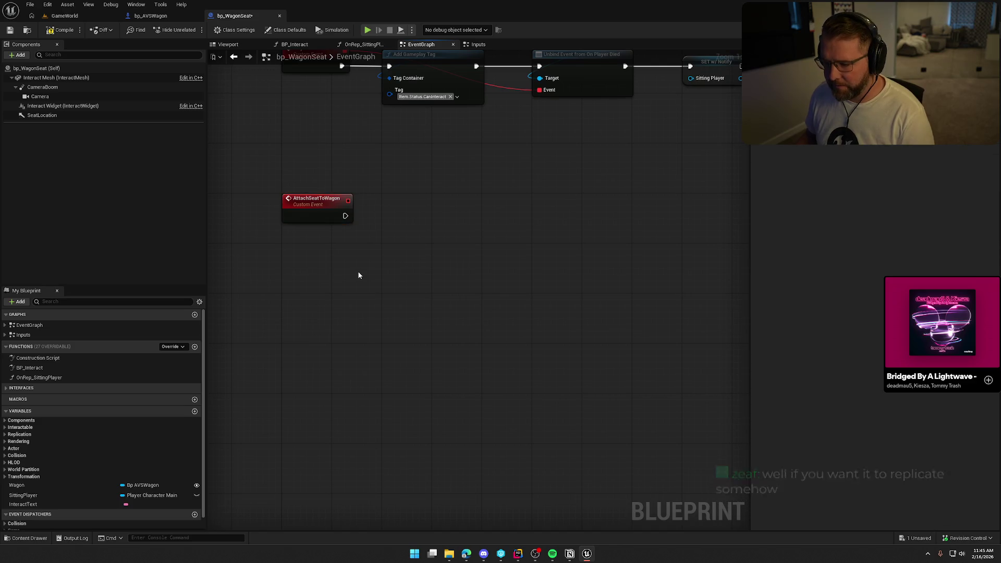
pyautogui.click(326, 205)
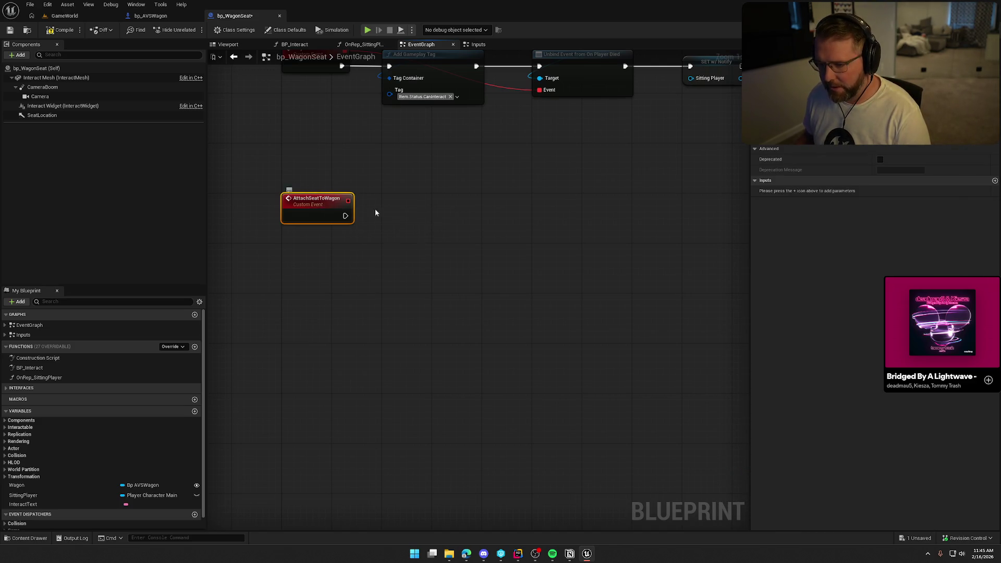
# - Move Attach Actor To Component from SpawnExtraSeats under AttachSeatToWagon, wire Parent, and Save All
pyautogui.click(410, 204)
pyautogui.click(150, 16)
pyautogui.click(587, 147)
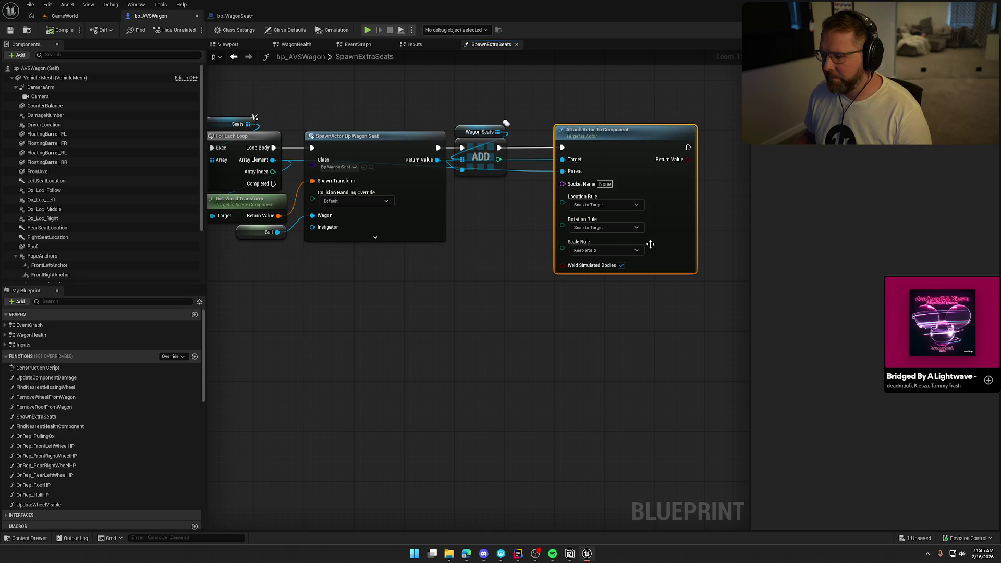
pyautogui.press('Delete')
pyautogui.click(212, 17)
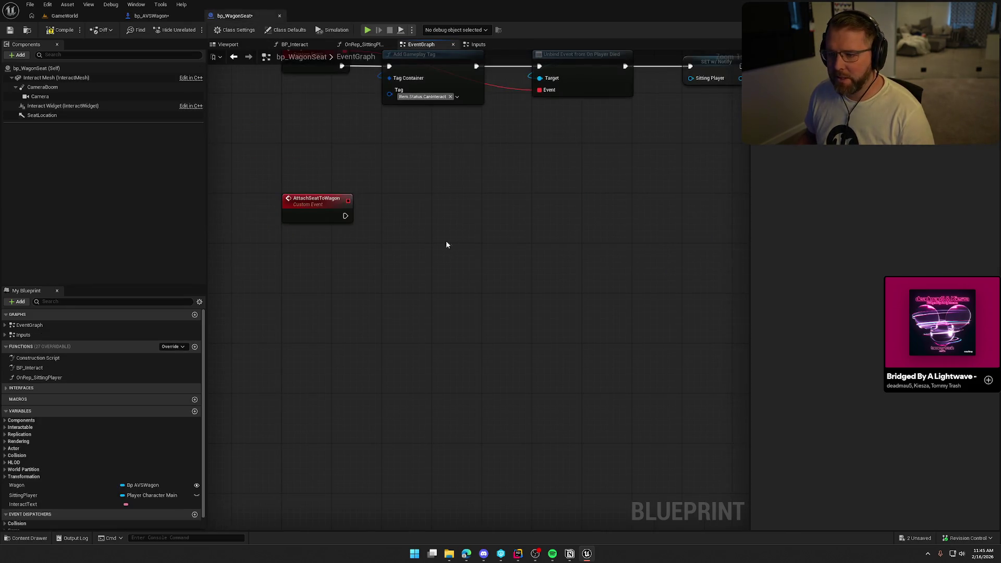
pyautogui.hotkey('ctrl', 'v')
pyautogui.moveTo(439, 253); pyautogui.dragTo(345, 216)
pyautogui.moveTo(483, 257)
pyautogui.mouseDown()
pyautogui.moveTo(439, 218)
pyautogui.moveTo(355, 203)
pyautogui.mouseUp()
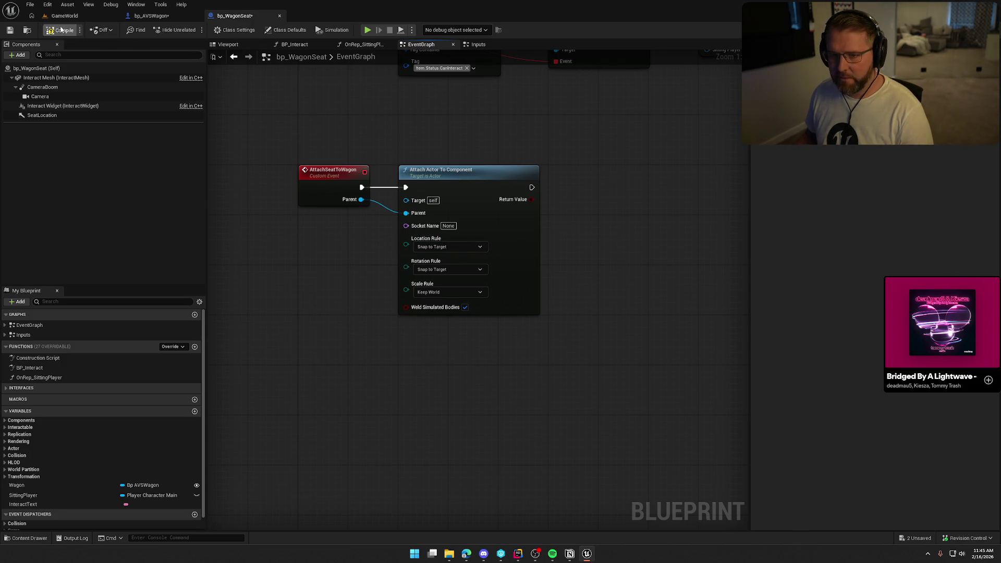
pyautogui.hotkey('ctrl', 'shift', 's')
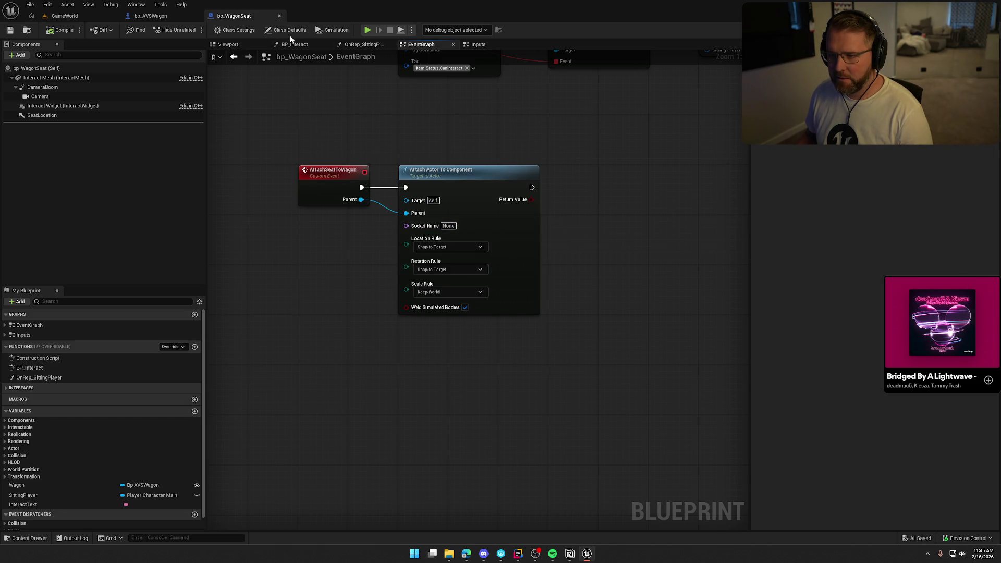
pyautogui.click(289, 34)
pyautogui.click(168, 17)
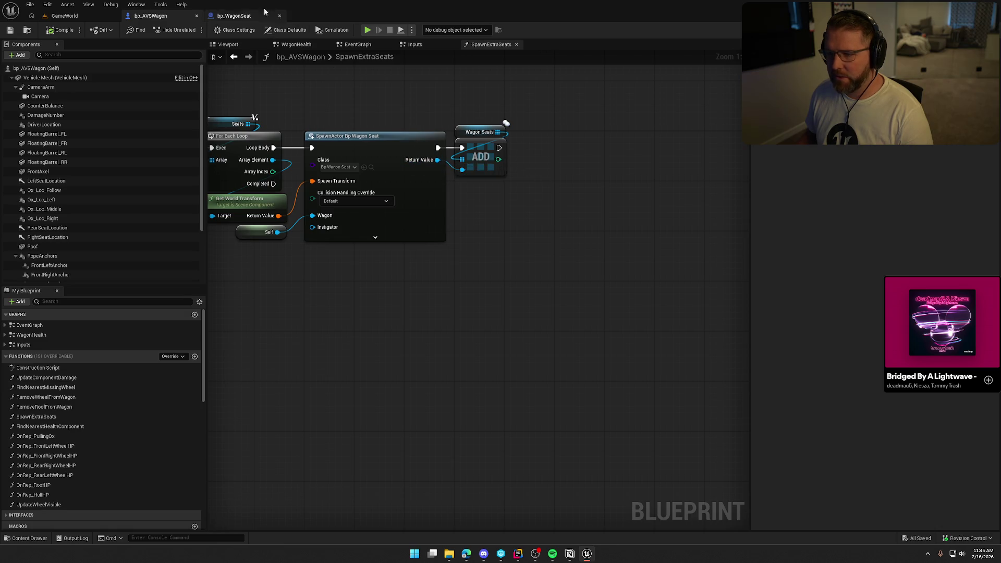
# - Call Attach Seat to Wagon on each spawned seat, wiring exec and Array Element into Parent
pyautogui.click(230, 16)
pyautogui.click(167, 17)
pyautogui.moveTo(437, 159)
pyautogui.mouseDown()
pyautogui.moveTo(499, 205)
pyautogui.moveTo(491, 203)
pyautogui.mouseUp()
pyautogui.write('attach s')
pyautogui.press('Return')
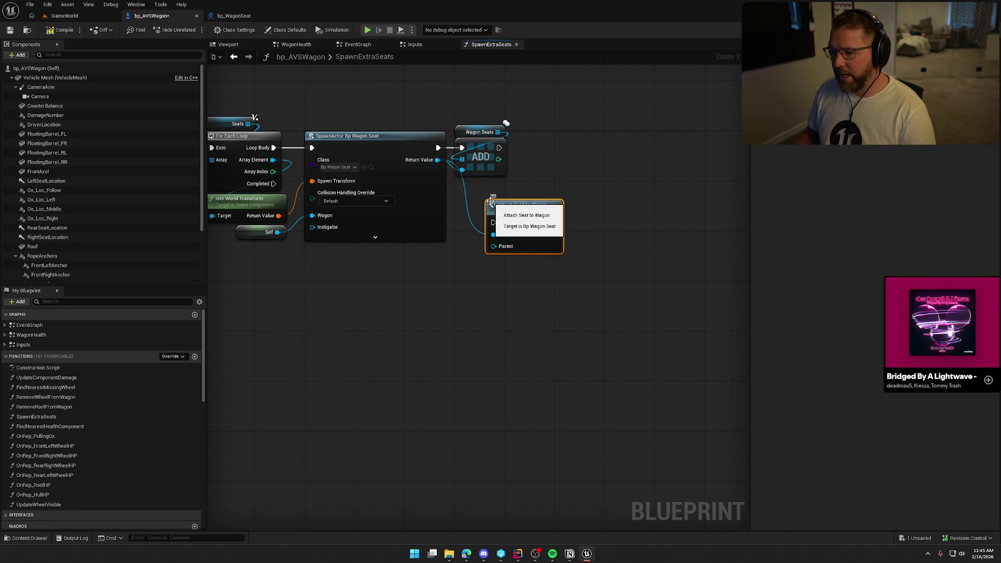
pyautogui.moveTo(499, 147)
pyautogui.mouseDown()
pyautogui.moveTo(494, 216)
pyautogui.moveTo(571, 206)
pyautogui.moveTo(597, 149)
pyautogui.mouseUp()
pyautogui.moveTo(555, 177); pyautogui.dragTo(270, 159)
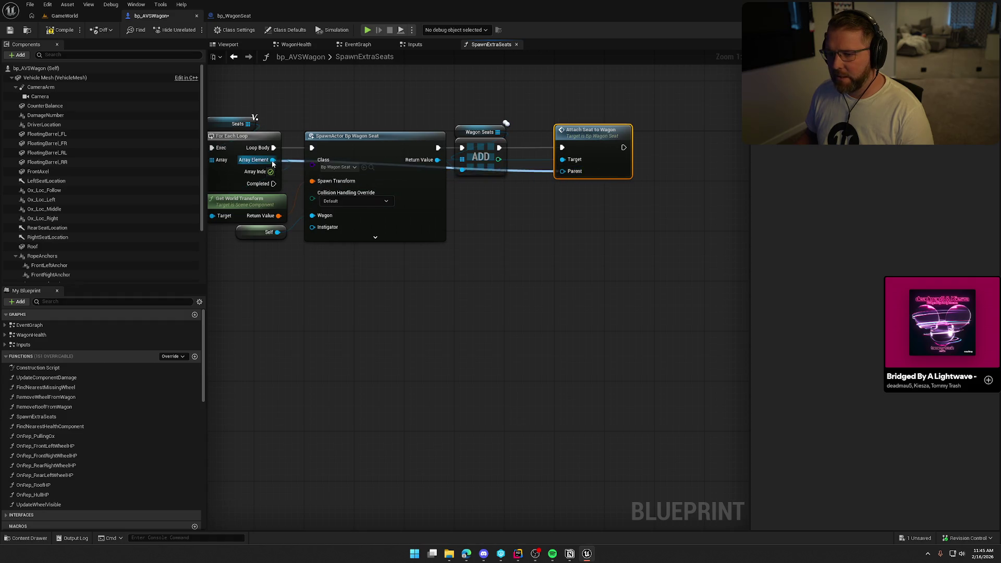
# - Look over the seat spawning nodes and the wagon's class defaults before returning to GameWorld
pyautogui.click(68, 16)
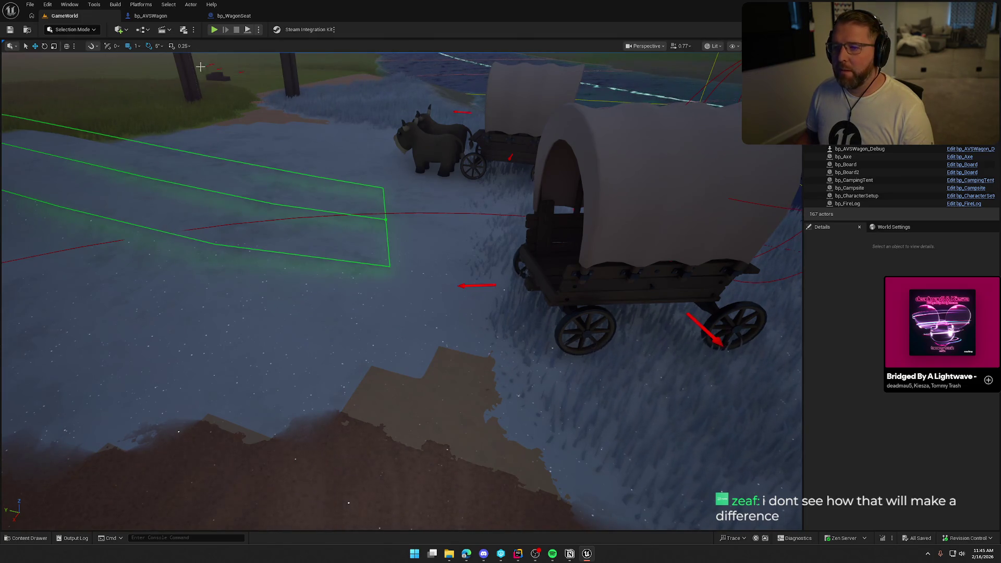
pyautogui.click(156, 17)
pyautogui.moveTo(586, 239); pyautogui.dragTo(631, 243)
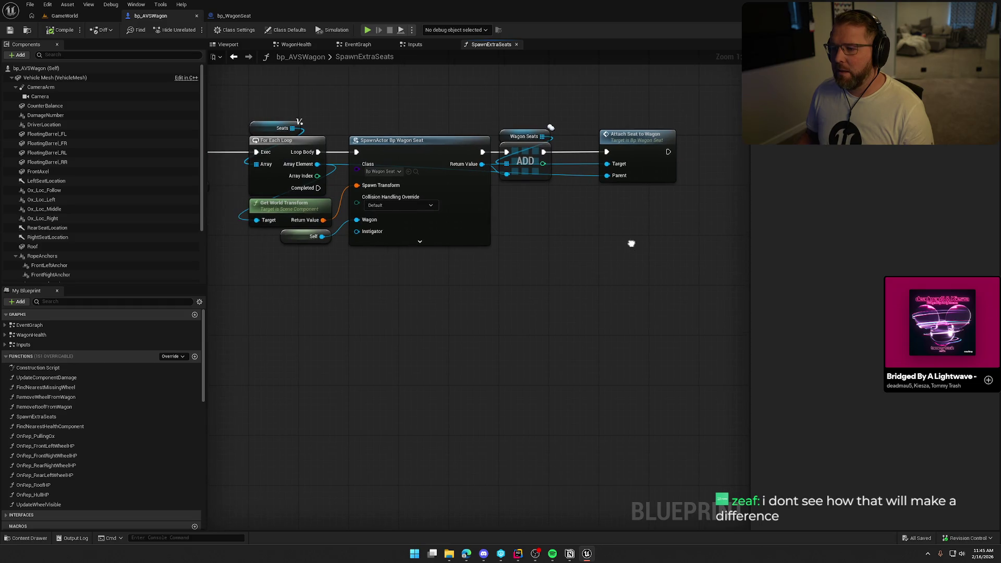
pyautogui.moveTo(669, 274)
pyautogui.mouseDown()
pyautogui.moveTo(217, 90)
pyautogui.moveTo(239, 98)
pyautogui.mouseUp()
pyautogui.click(511, 306)
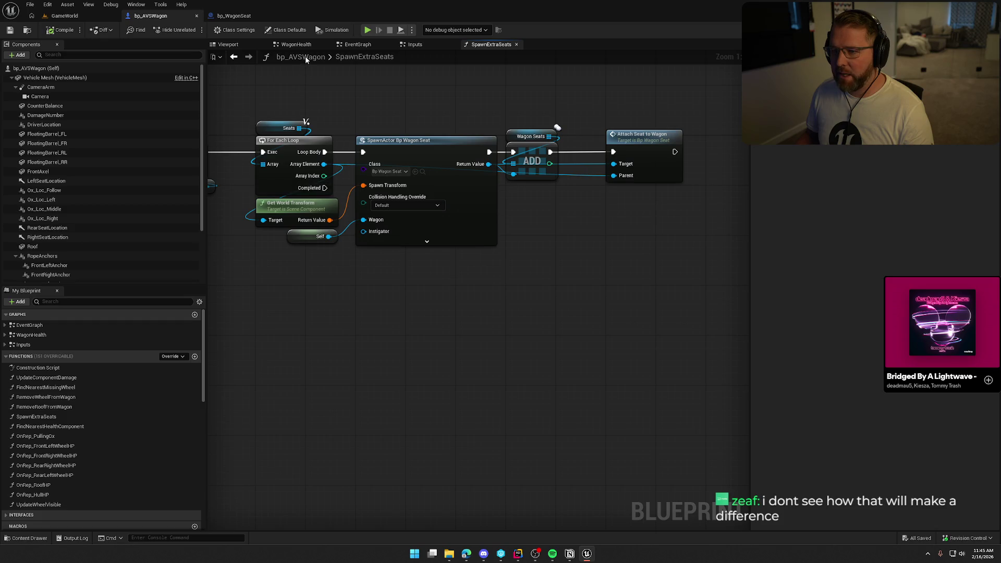
pyautogui.click(286, 30)
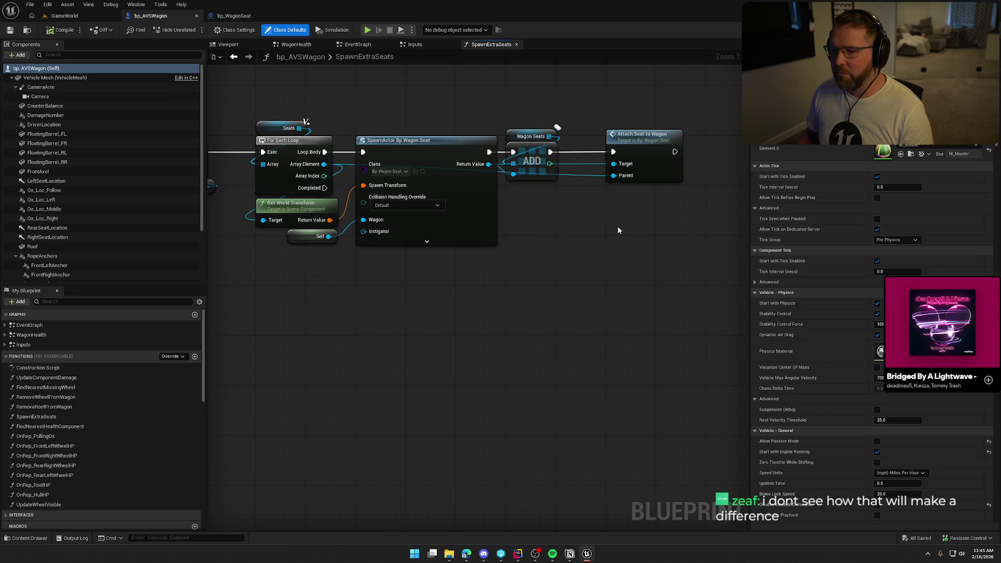
pyautogui.click(668, 313)
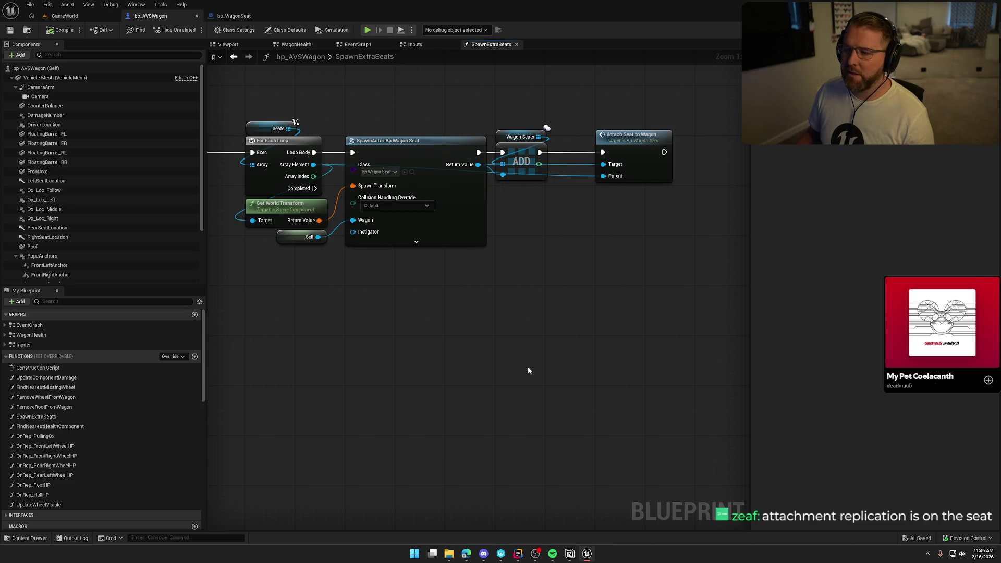
pyautogui.click(78, 17)
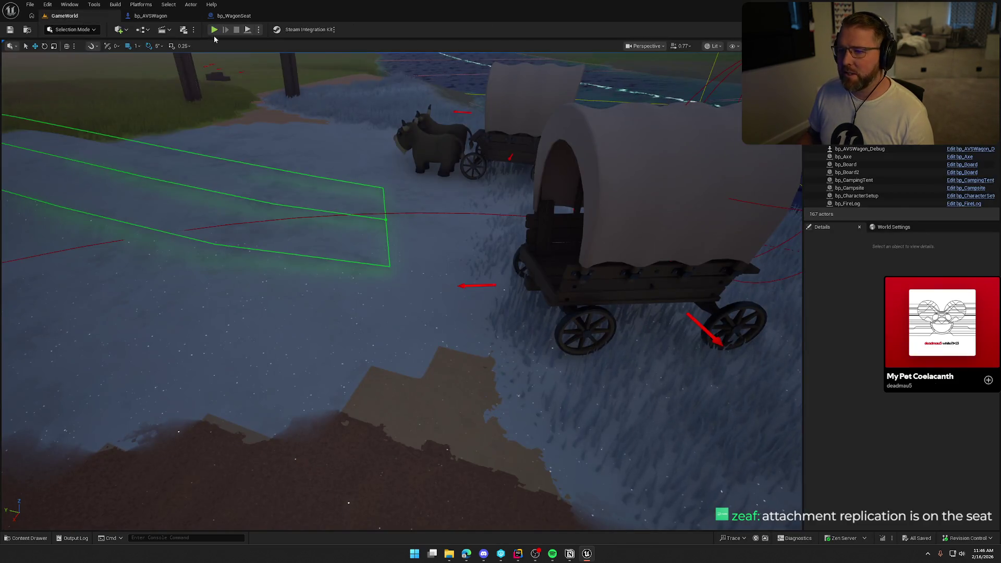
# - Run a multiplayer play test, maximize the client window, sprint to the wagon, sit and stand with E, then stop
pyautogui.hotkey('alt', 'p')
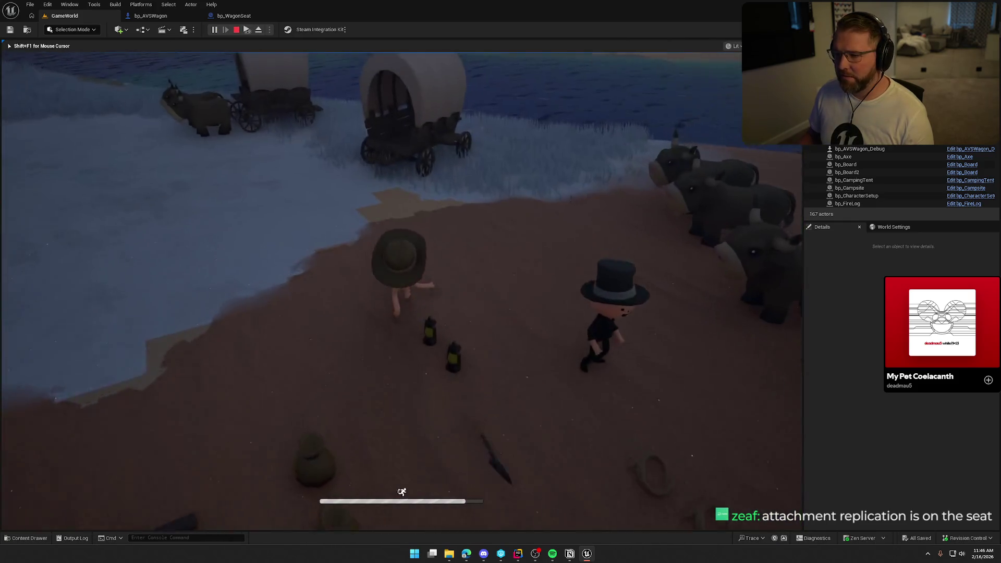
pyautogui.press('super')
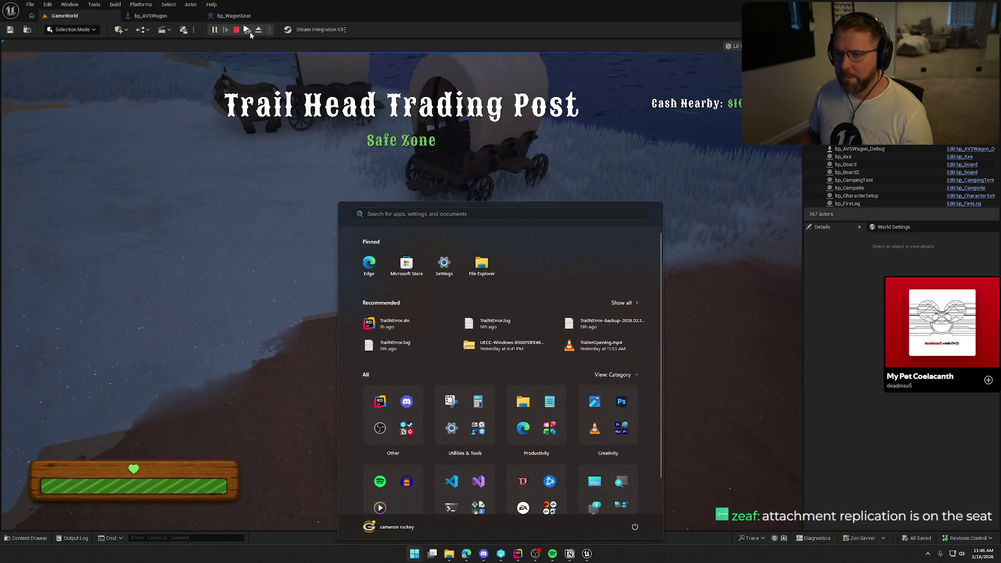
pyautogui.press('super')
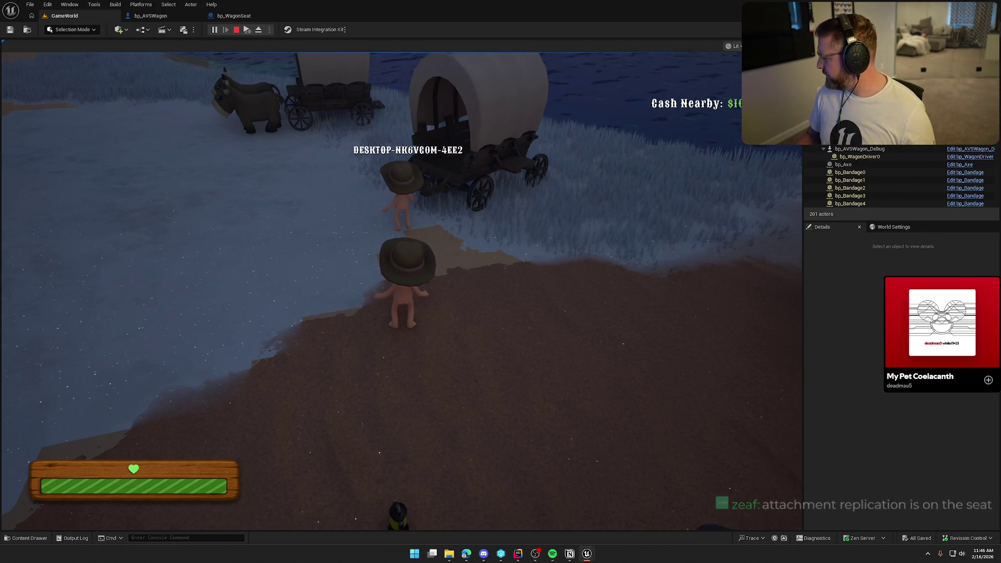
pyautogui.press('super')
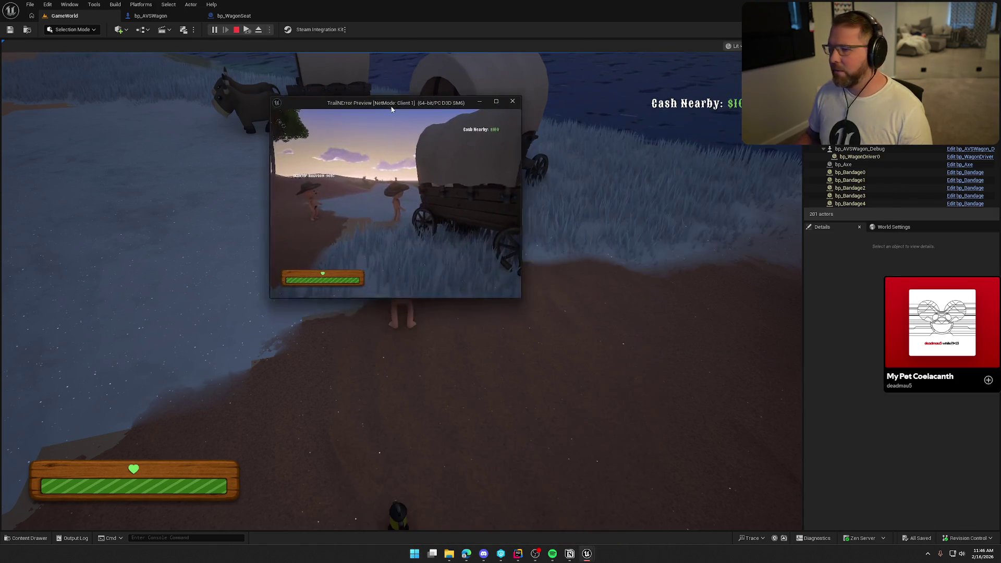
pyautogui.doubleClick(392, 105)
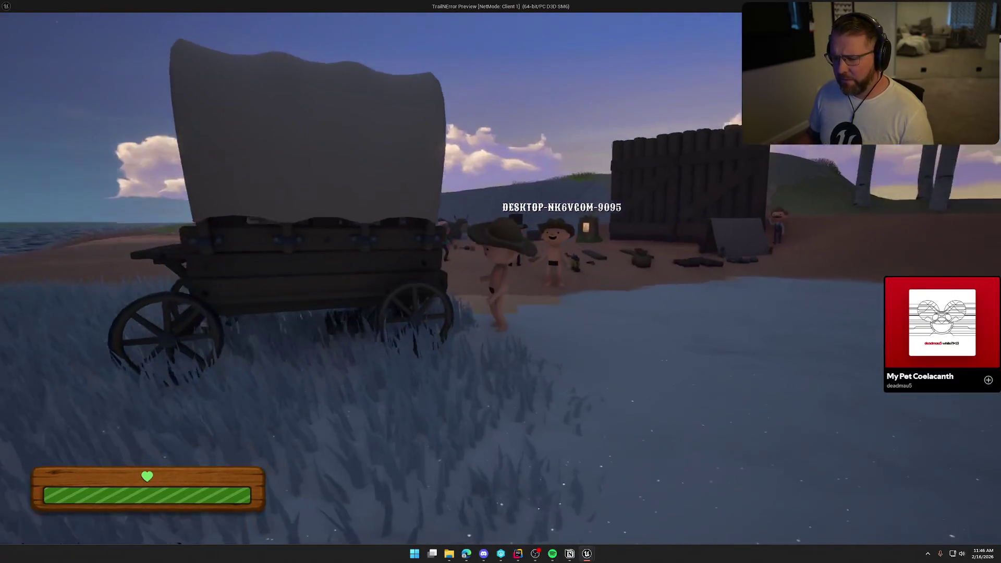
pyautogui.hotkey('shift', 'w')
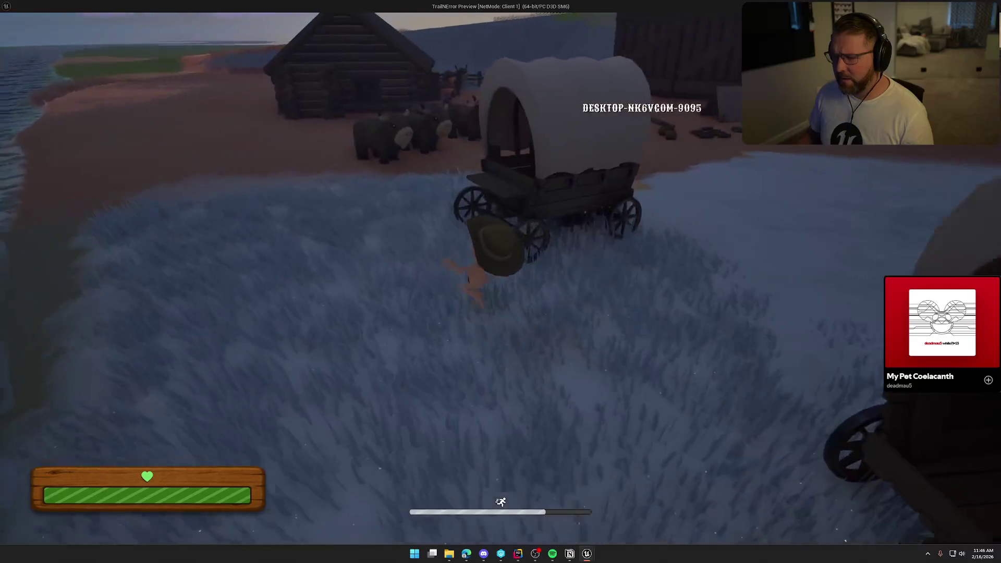
pyautogui.press('e')
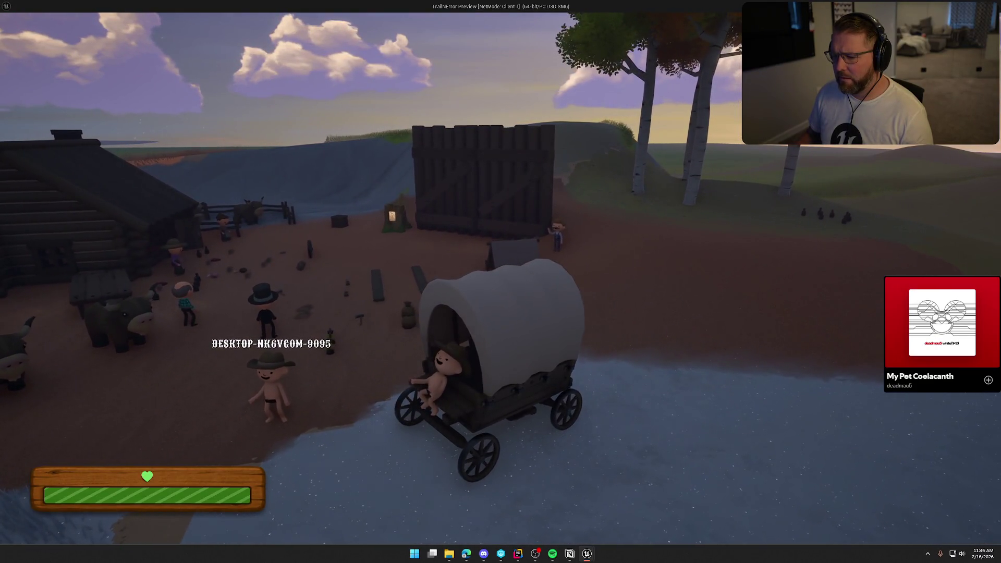
pyautogui.press('e')
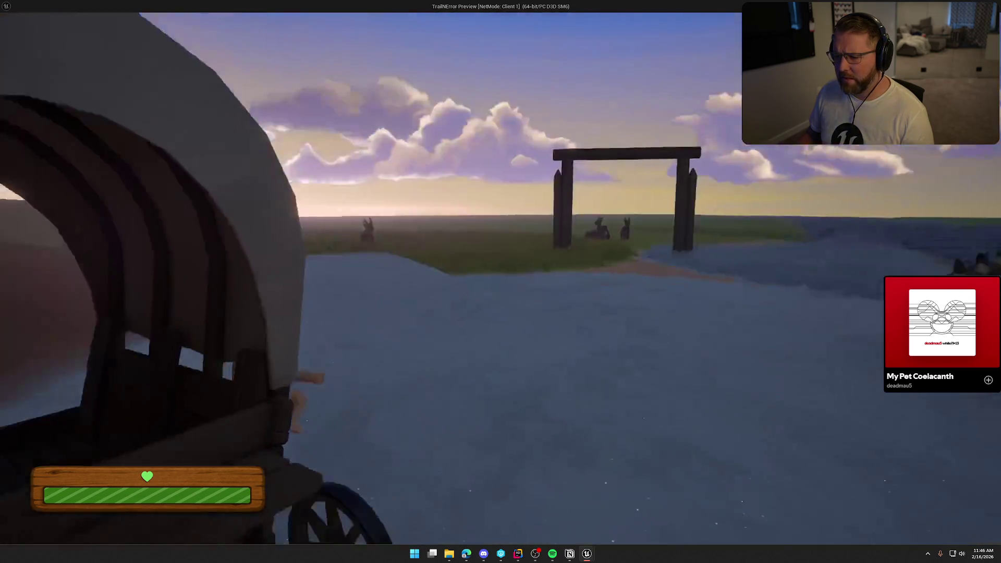
pyautogui.press('Escape')
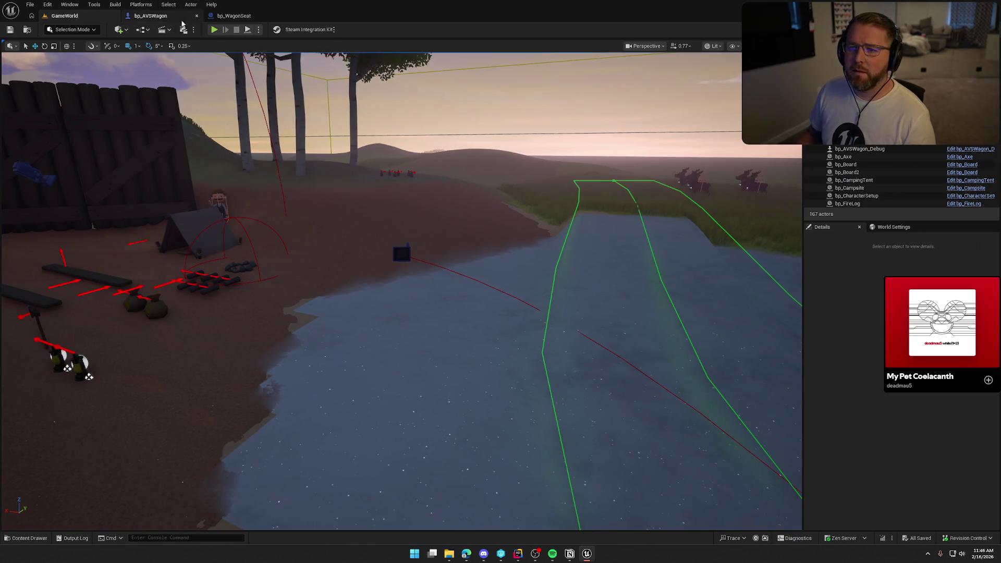
# - Review the attach event and its nodes in the seat blueprint's event graph
pyautogui.click(234, 16)
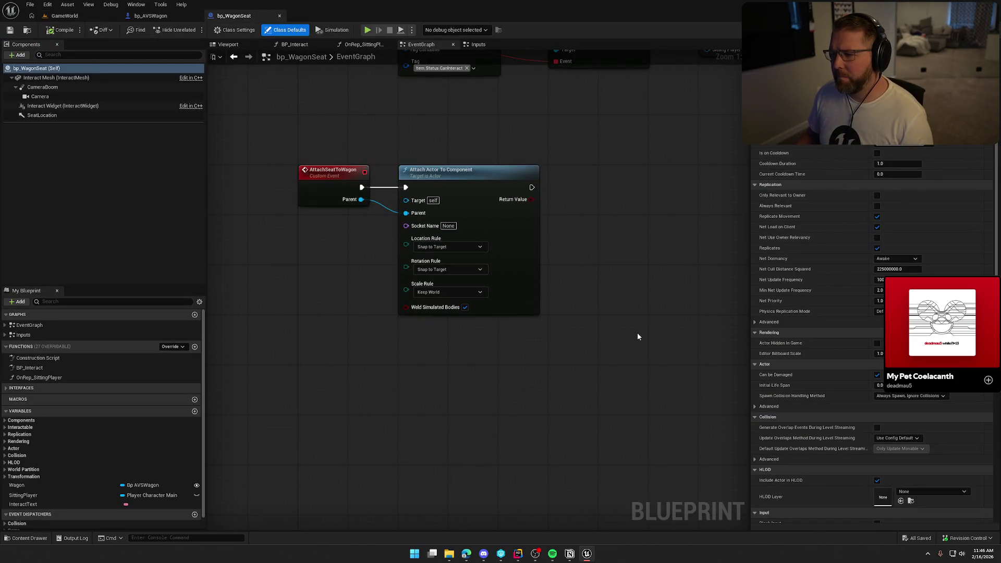
pyautogui.moveTo(274, 120)
pyautogui.mouseDown()
pyautogui.moveTo(442, 289)
pyautogui.moveTo(636, 368)
pyautogui.mouseUp()
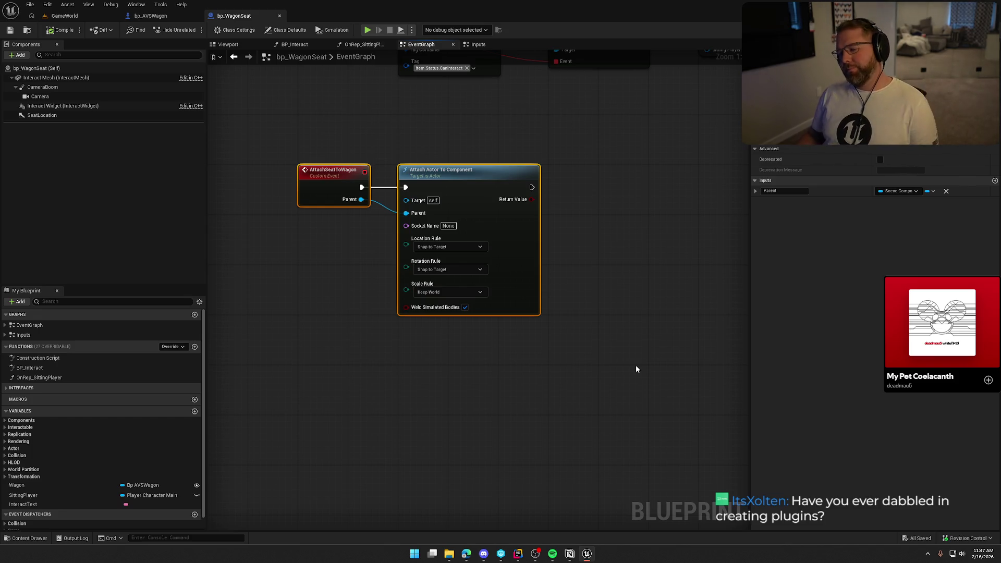
pyautogui.click(593, 341)
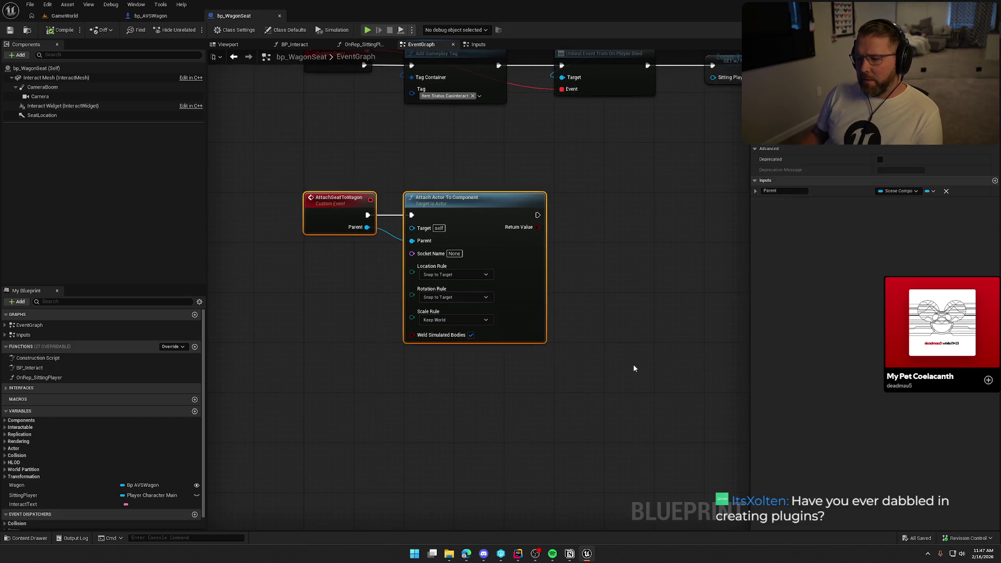
pyautogui.moveTo(290, 156); pyautogui.dragTo(643, 391)
pyautogui.scroll(2, 587, 398)
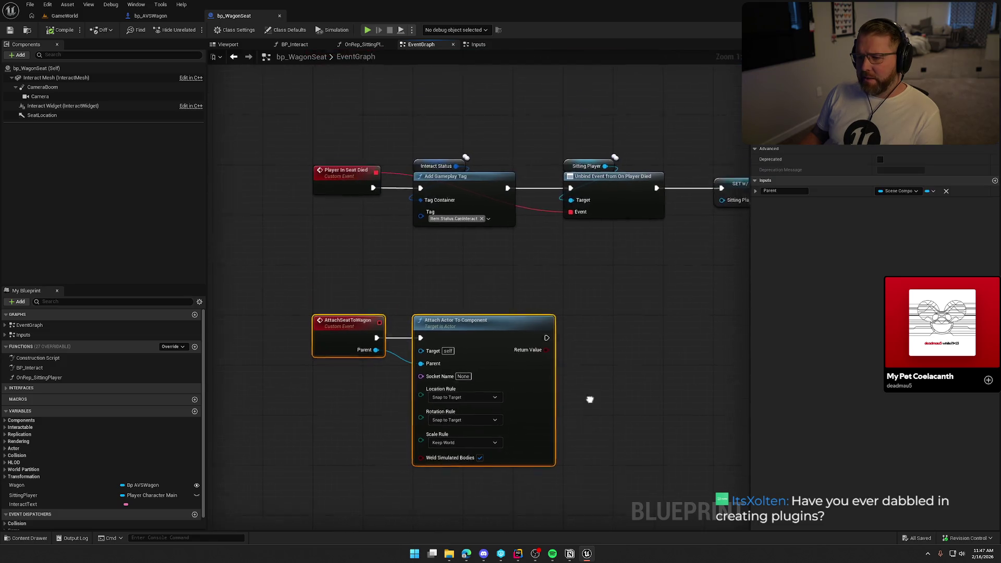
# - Compare the wagon's SpawnExtraSeats graph with the AttachSeatToWagon event definition
pyautogui.click(151, 16)
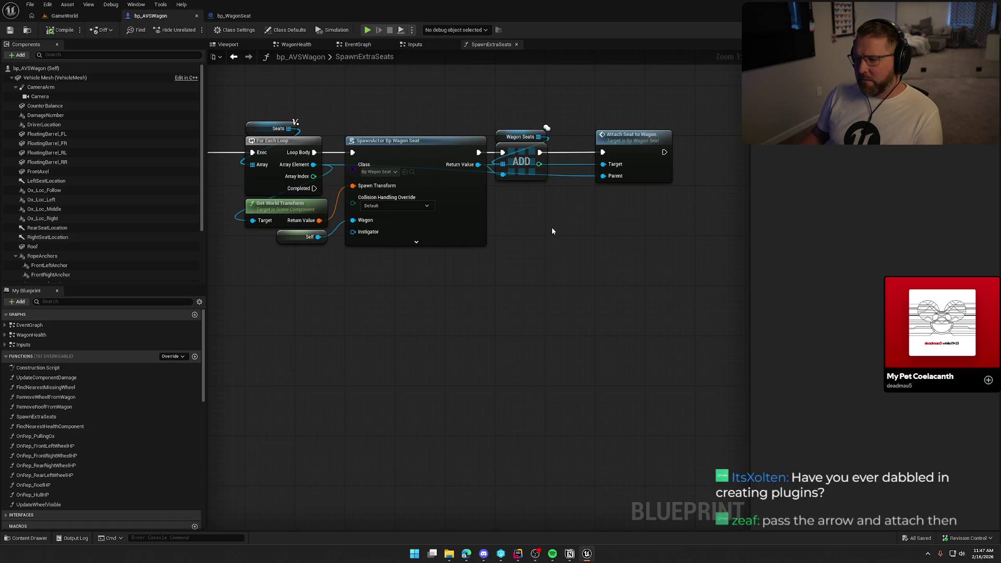
pyautogui.click(229, 17)
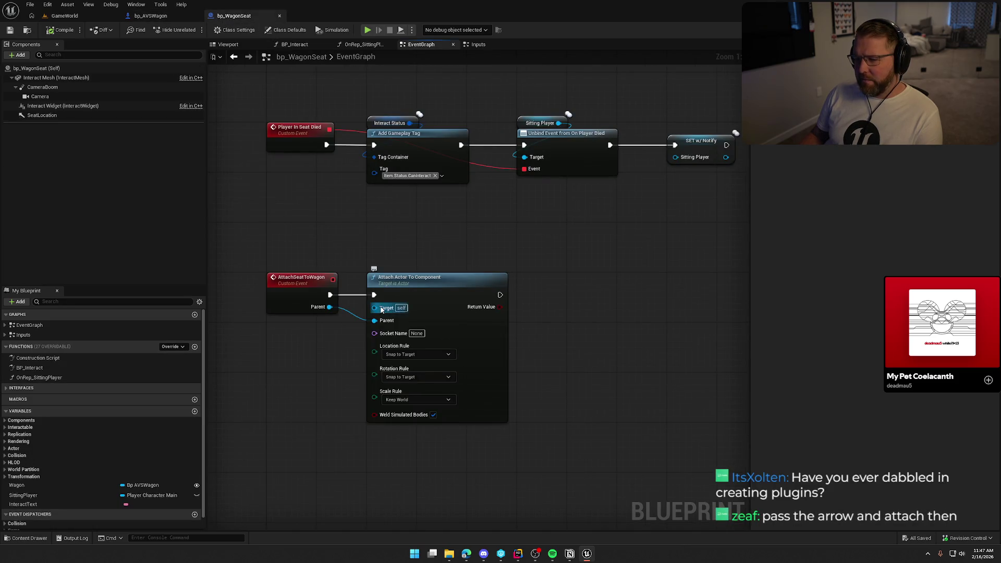
pyautogui.click(150, 16)
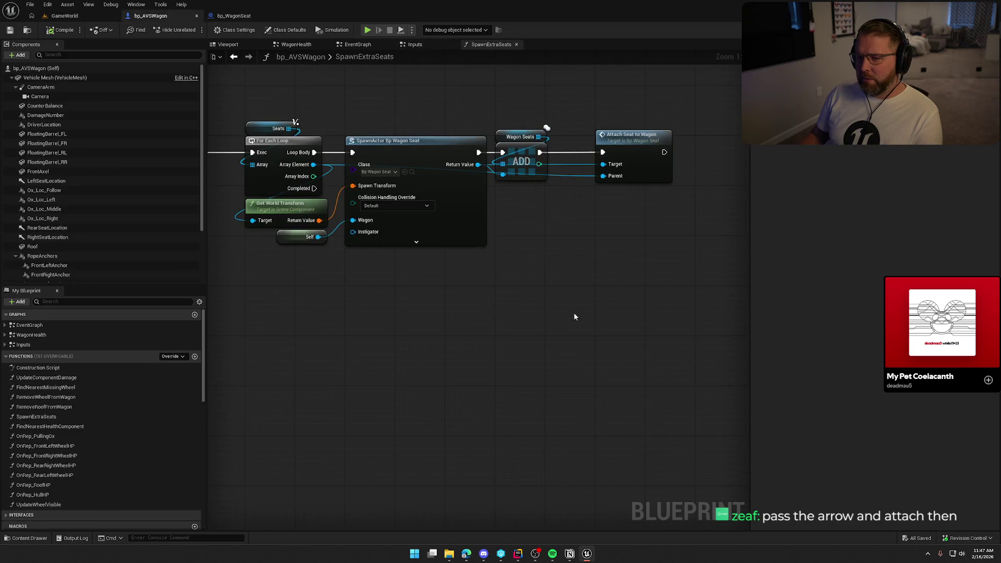
pyautogui.moveTo(574, 301)
pyautogui.mouseDown()
pyautogui.moveTo(630, 319)
pyautogui.moveTo(592, 317)
pyautogui.mouseUp()
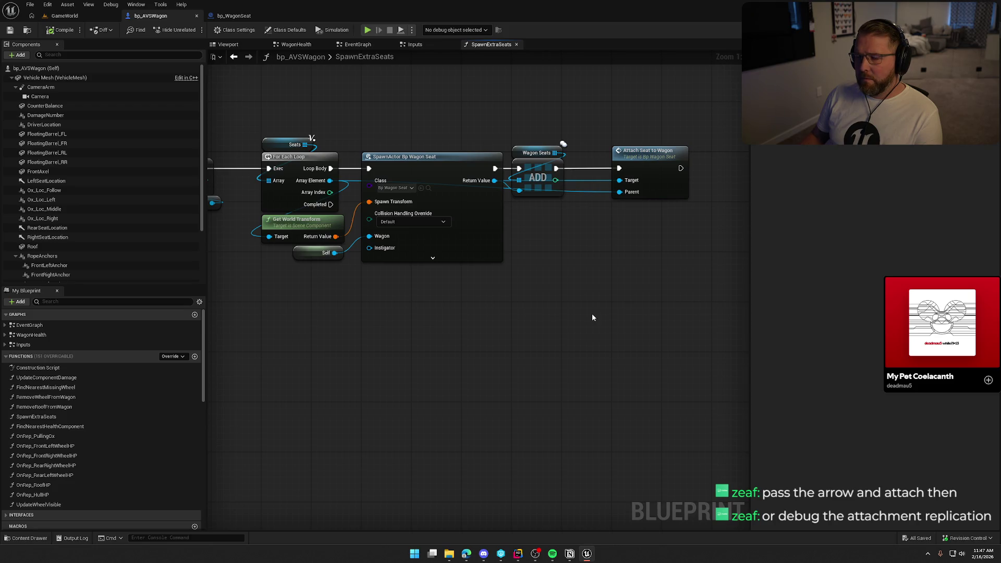
pyautogui.doubleClick(648, 151)
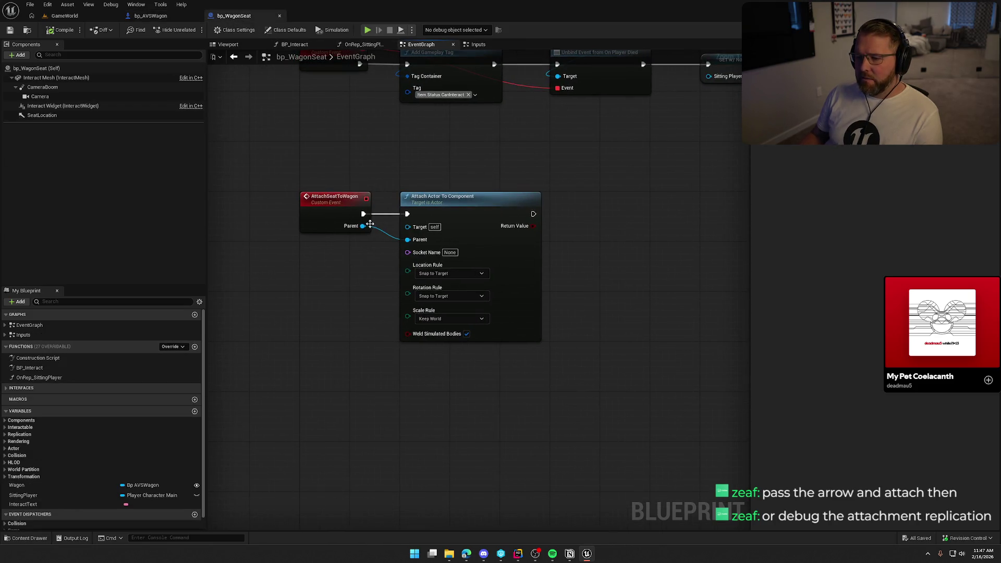
pyautogui.hotkey('ctrl', 'Tab')
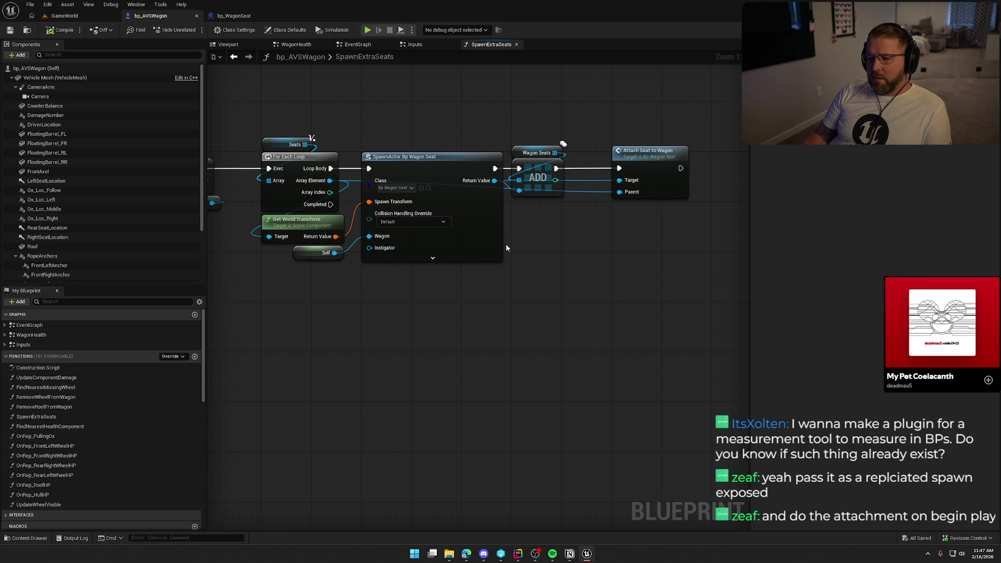
pyautogui.click(443, 156)
# - Start multiplayer play-in-editor, maximize Client 1, and drive a wagon toward the camp
pyautogui.hotkey('alt', 'Tab')
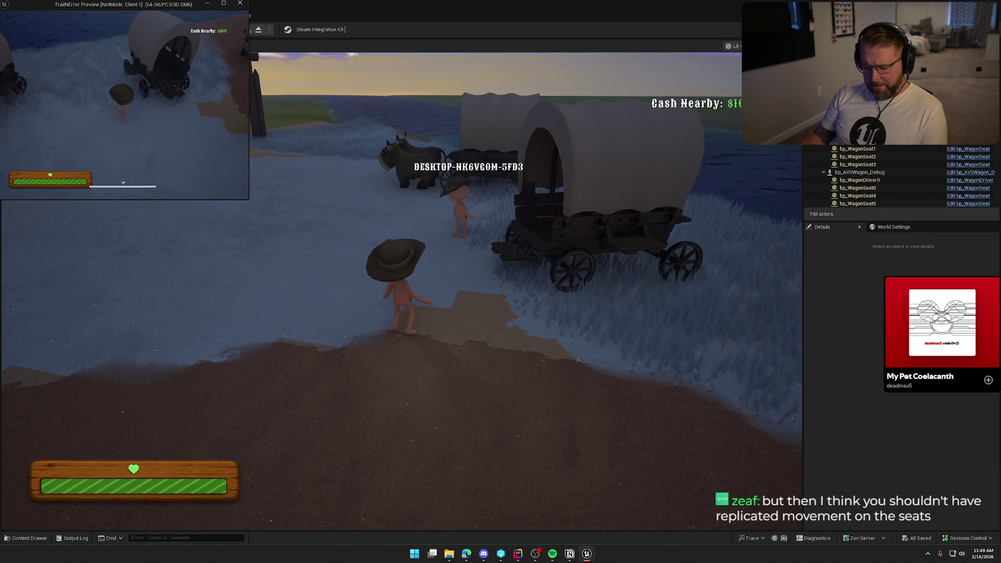
pyautogui.press('super')
pyautogui.press('super+Up')
pyautogui.hotkey('shift', 'w')
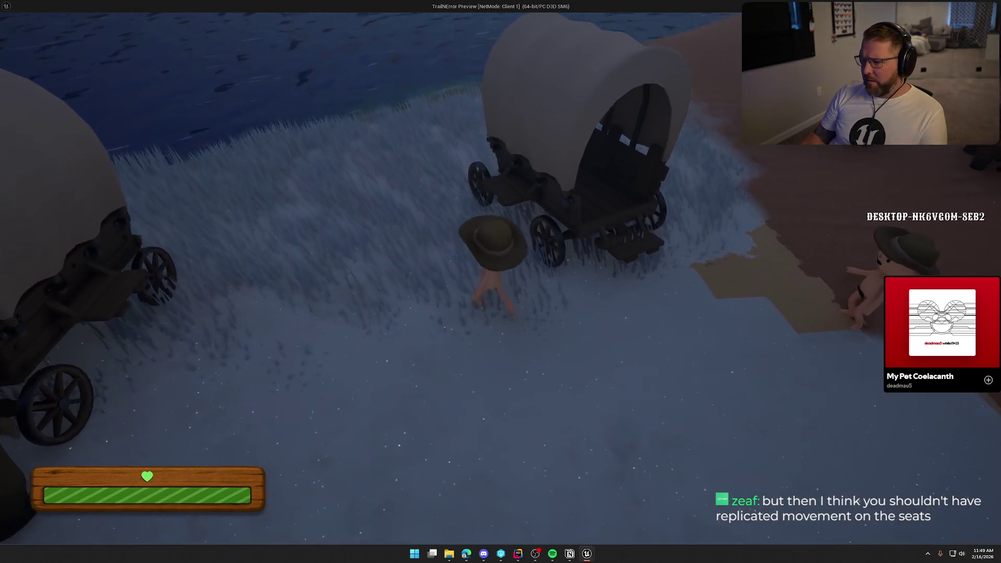
pyautogui.press('e')
pyautogui.press('w')
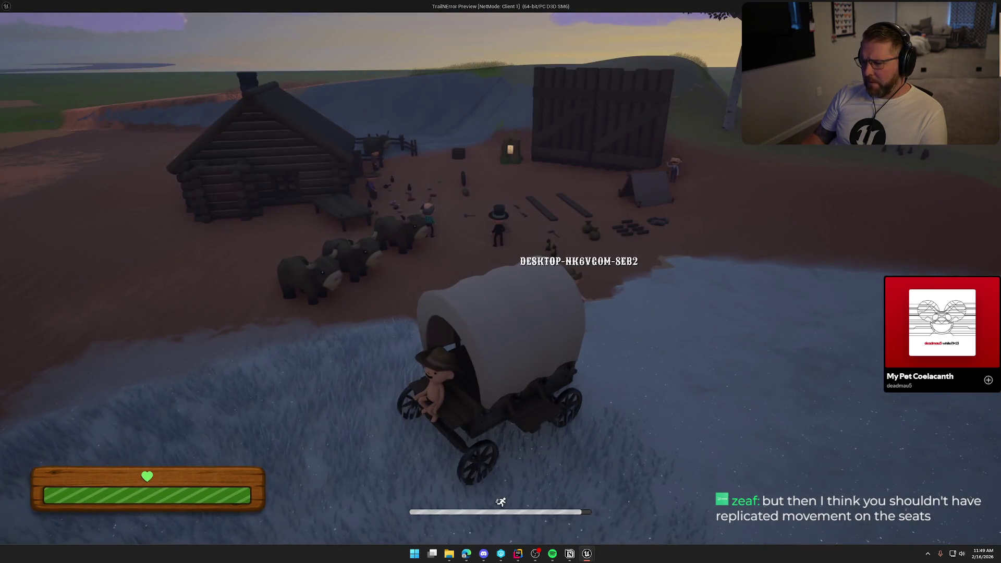
pyautogui.press('a')
# - Get off and walk around the wagon, sit in another wagon's seat, then stop the session
pyautogui.press('e')
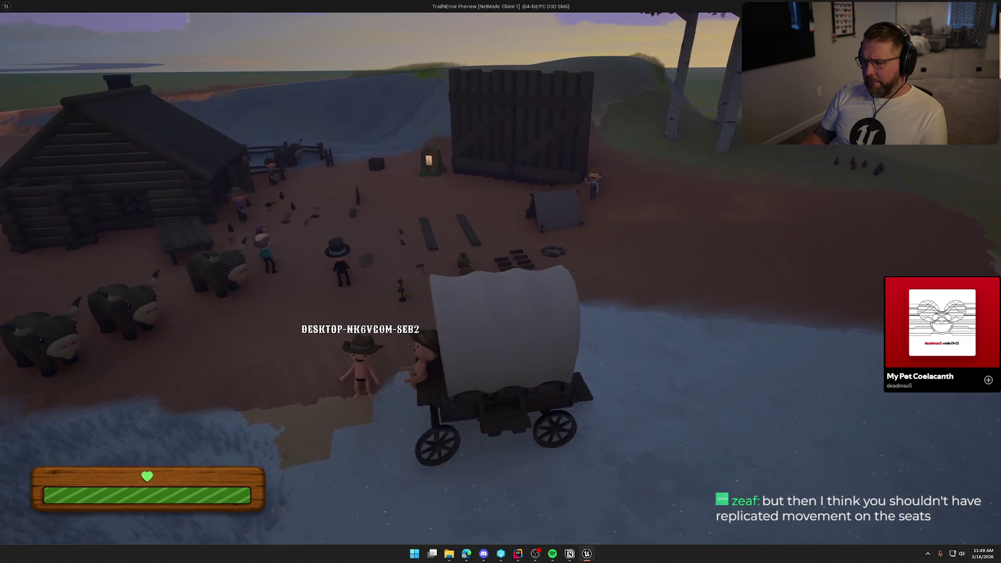
pyautogui.press('a')
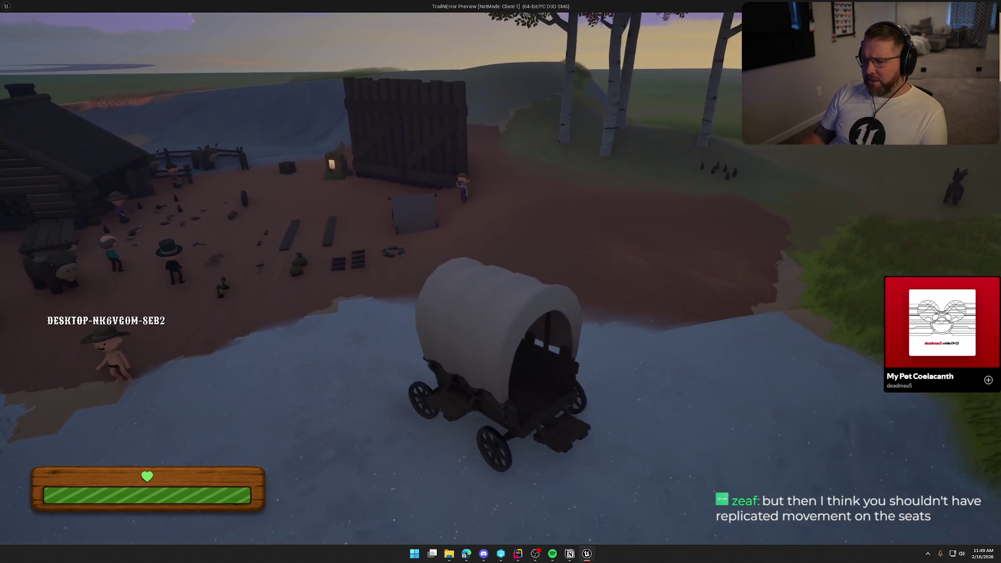
pyautogui.press('w')
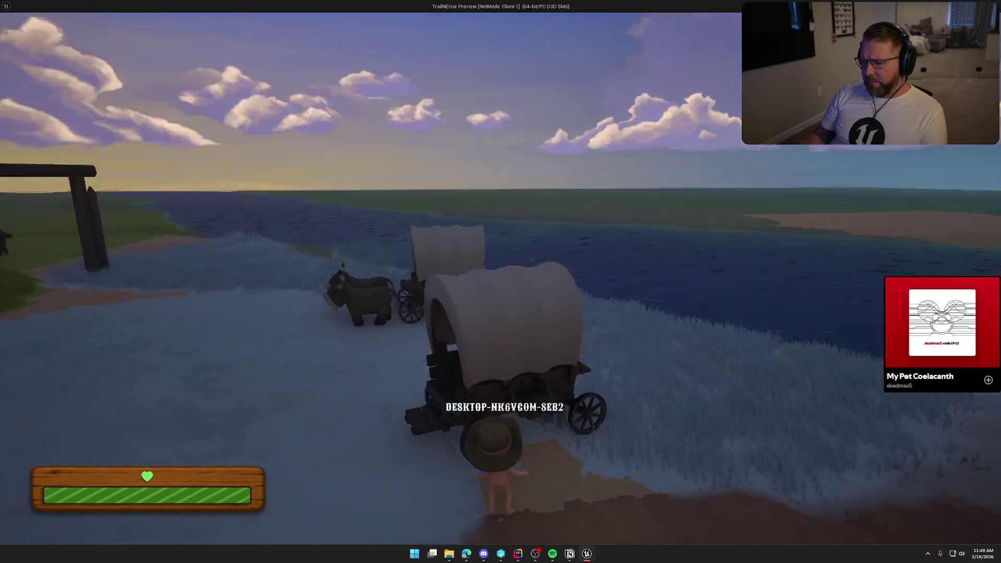
pyautogui.hotkey('shift', 'w')
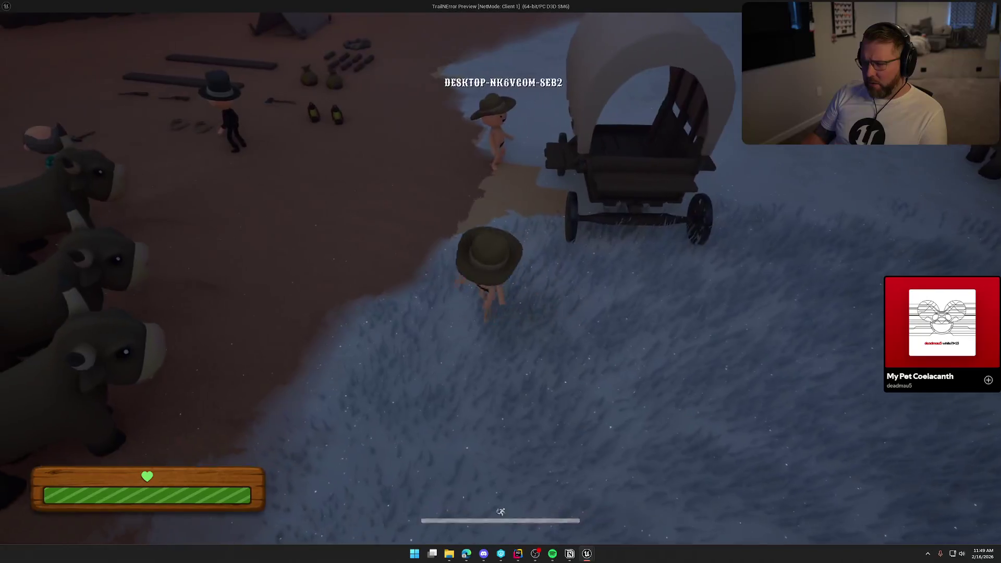
pyautogui.press('e')
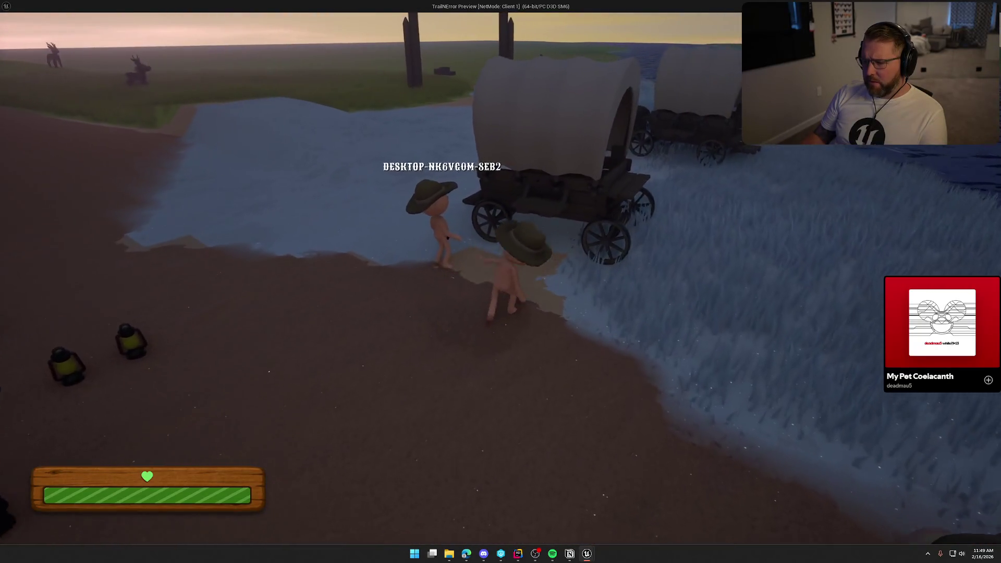
pyautogui.press('Escape')
pyautogui.click(233, 15)
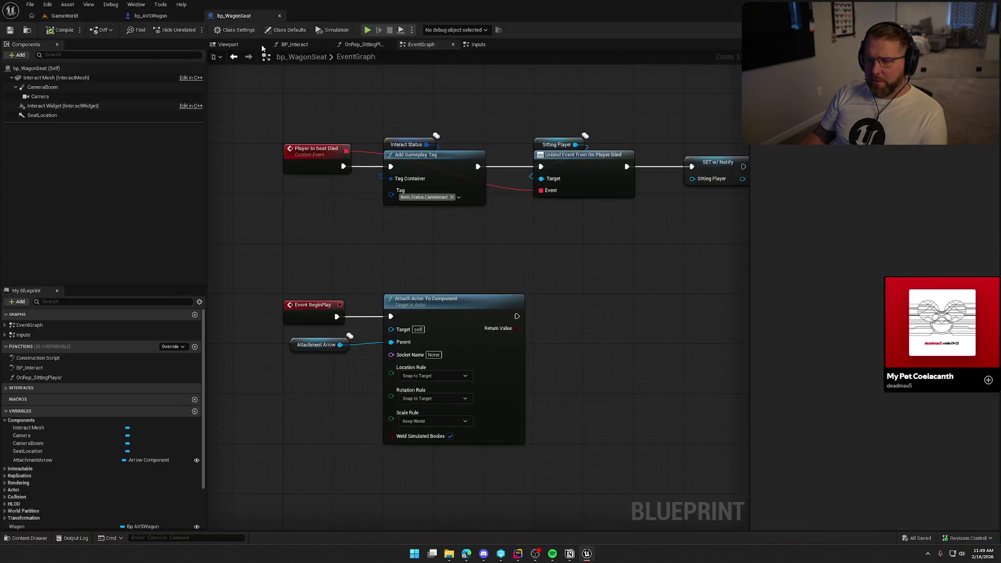
# - Insert a Parent: BeginPlay call before Attach Actor To Component in the seat's BeginPlay, and compile
pyautogui.moveTo(412, 311)
pyautogui.mouseDown()
pyautogui.moveTo(491, 313)
pyautogui.moveTo(474, 311)
pyautogui.mouseUp()
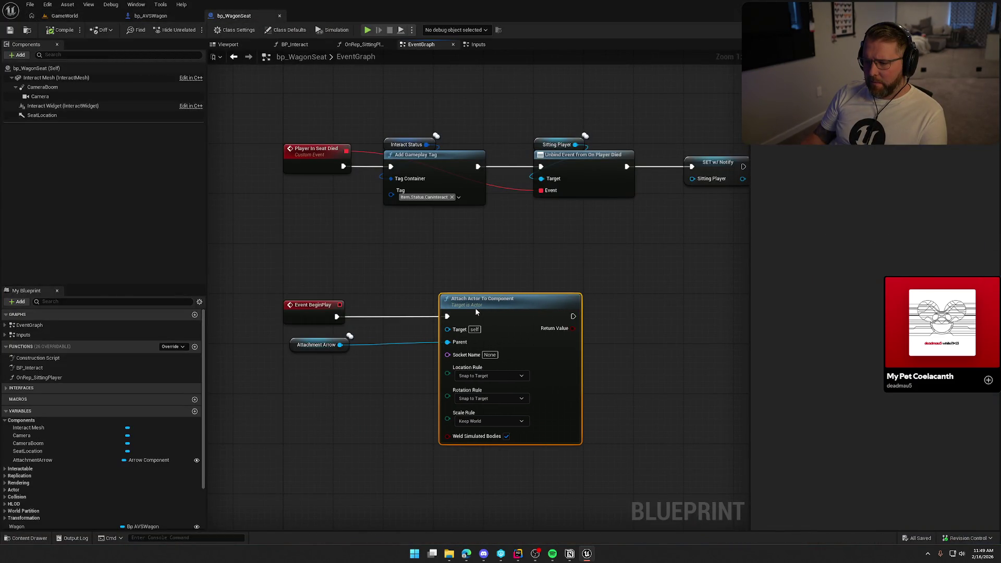
pyautogui.rightClick(321, 311)
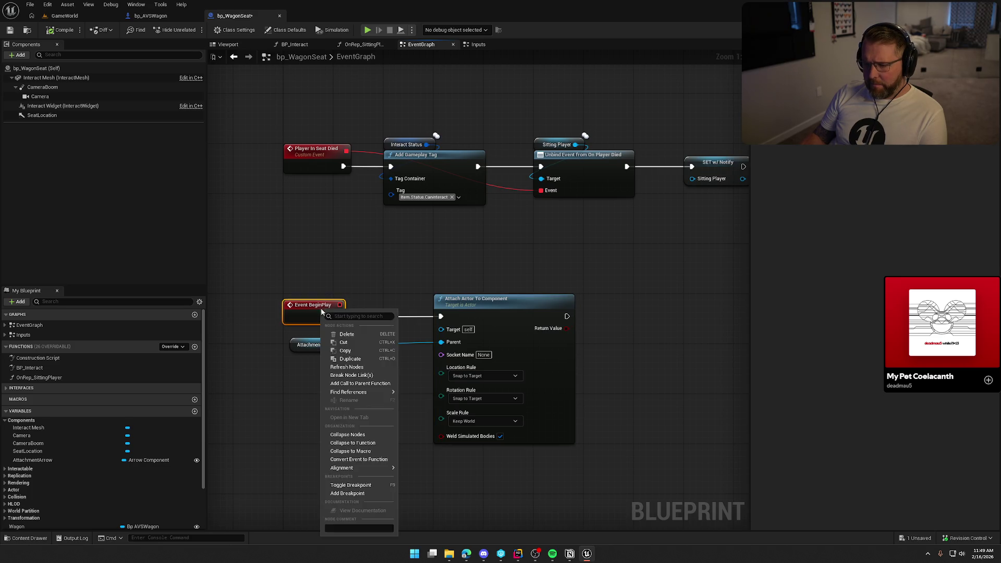
pyautogui.click(360, 383)
pyautogui.moveTo(329, 336)
pyautogui.mouseDown()
pyautogui.moveTo(329, 381)
pyautogui.moveTo(337, 316)
pyautogui.mouseUp()
pyautogui.moveTo(347, 392); pyautogui.dragTo(441, 316)
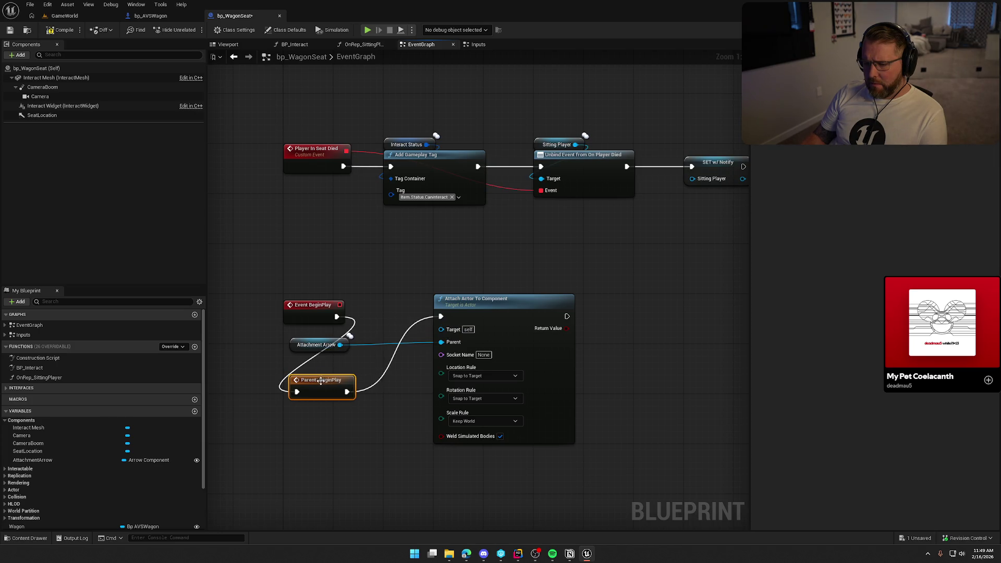
pyautogui.moveTo(320, 382)
pyautogui.mouseDown()
pyautogui.moveTo(399, 303)
pyautogui.moveTo(392, 308)
pyautogui.mouseUp()
pyautogui.click(232, 226)
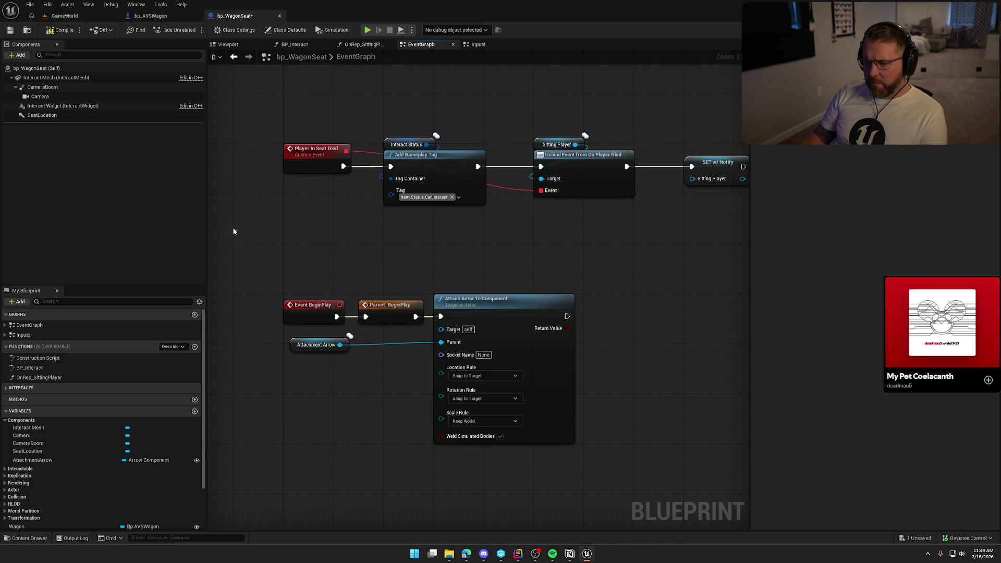
pyautogui.click(50, 33)
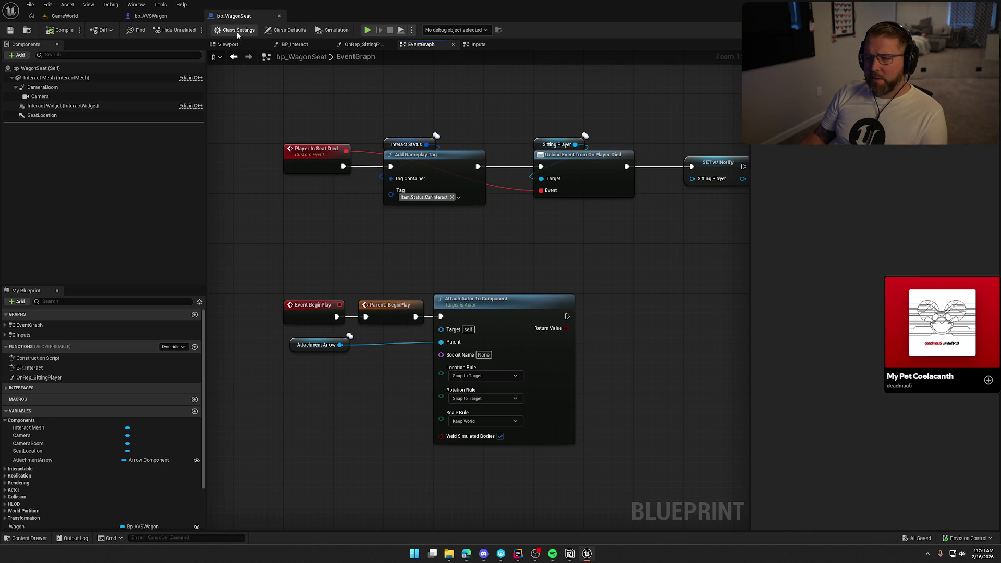
# - Turn off Replicate Movement in the seat's Class Defaults and save bp_WagonSeat
pyautogui.click(285, 30)
pyautogui.click(877, 216)
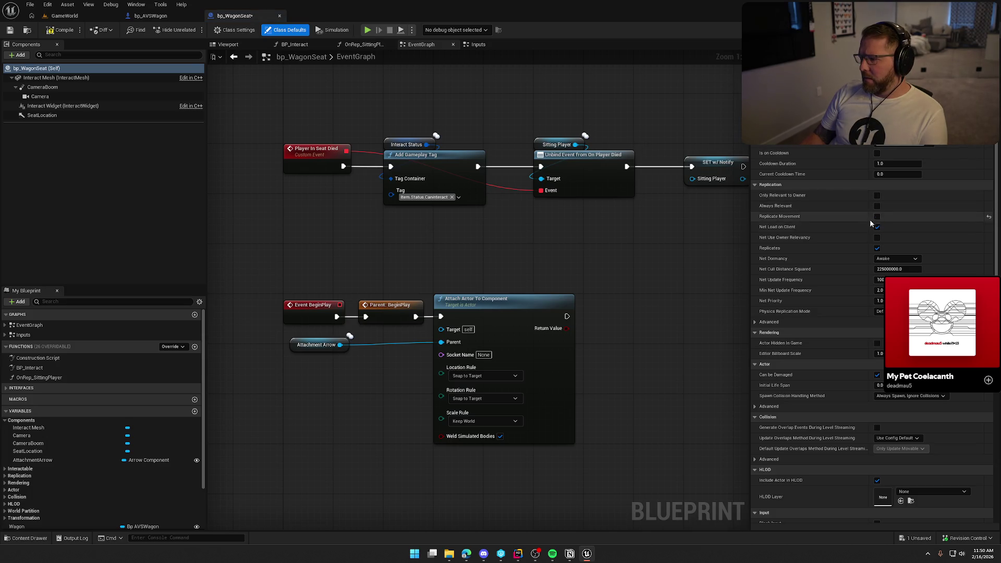
pyautogui.hotkey('ctrl', 's')
pyautogui.click(57, 16)
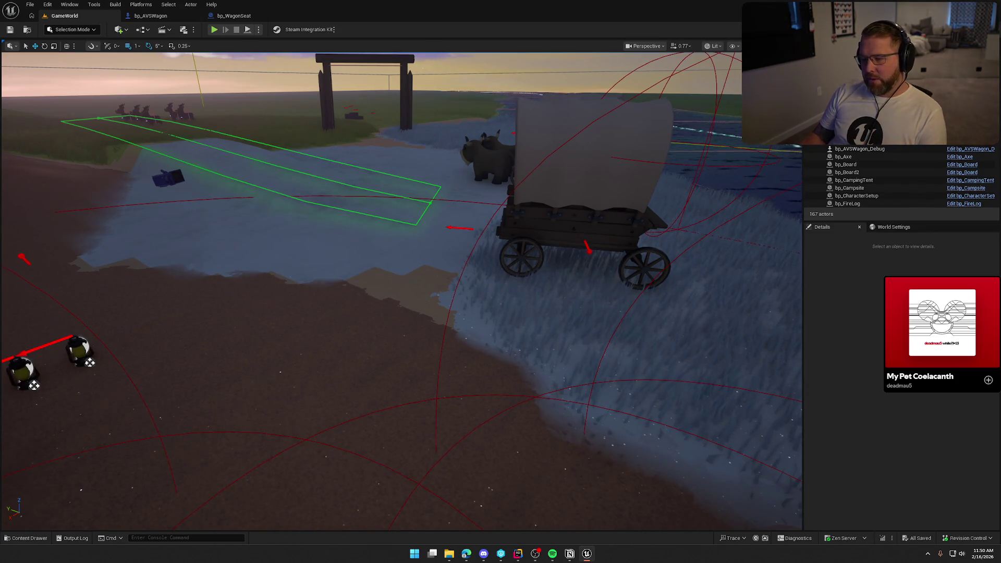
# - Fly the GameWorld viewport to the placed wagon, select it, and edit bp_AVSWagon
pyautogui.press('w')
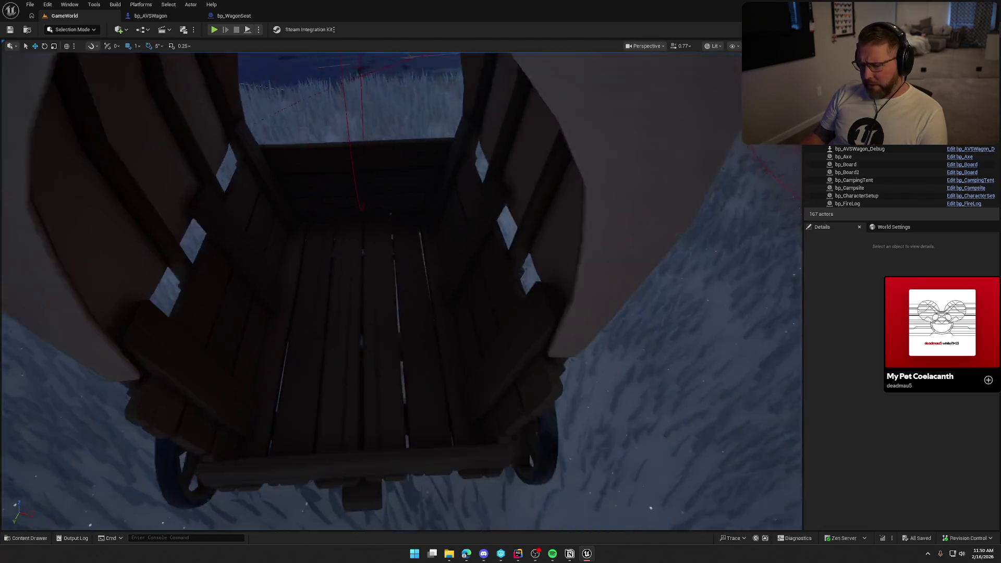
pyautogui.scroll(-5, 344, 384)
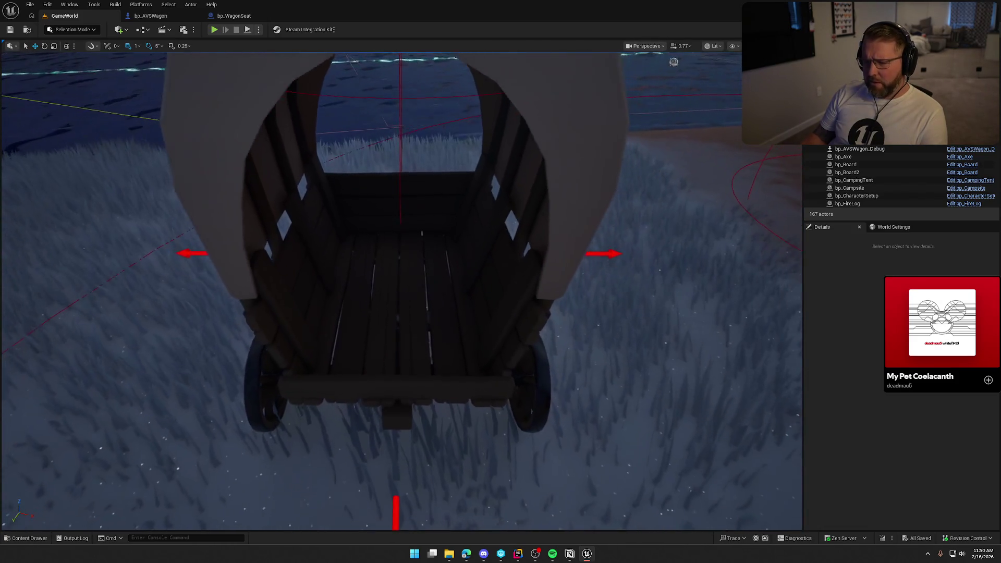
pyautogui.scroll(-3, 344, 384)
pyautogui.scroll(1, 413, 315)
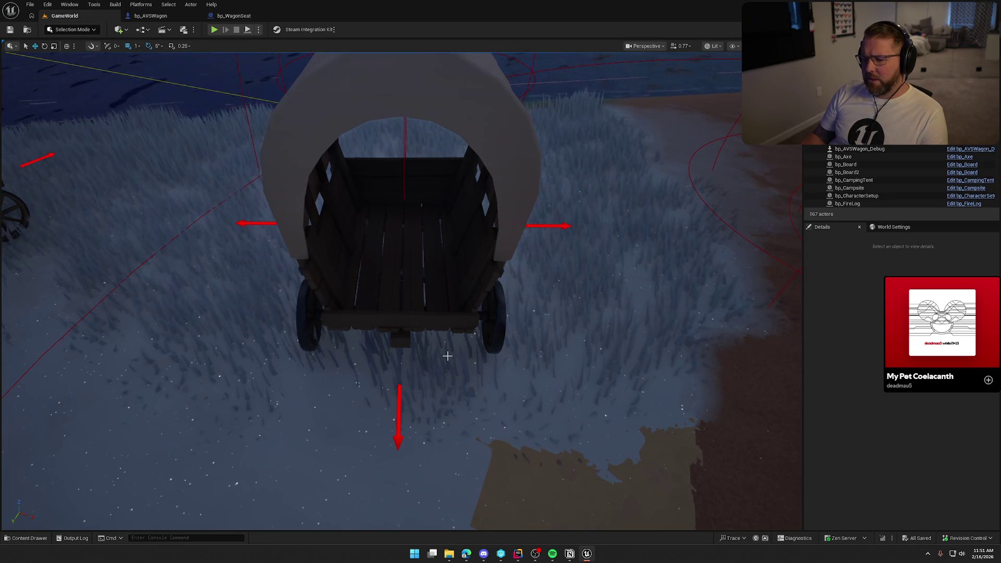
pyautogui.click(373, 234)
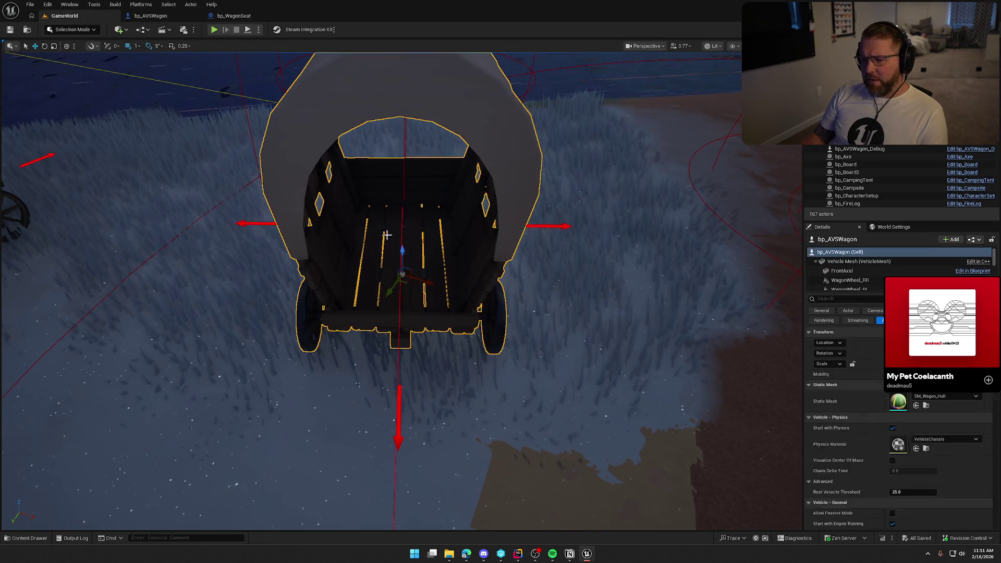
pyautogui.click(147, 17)
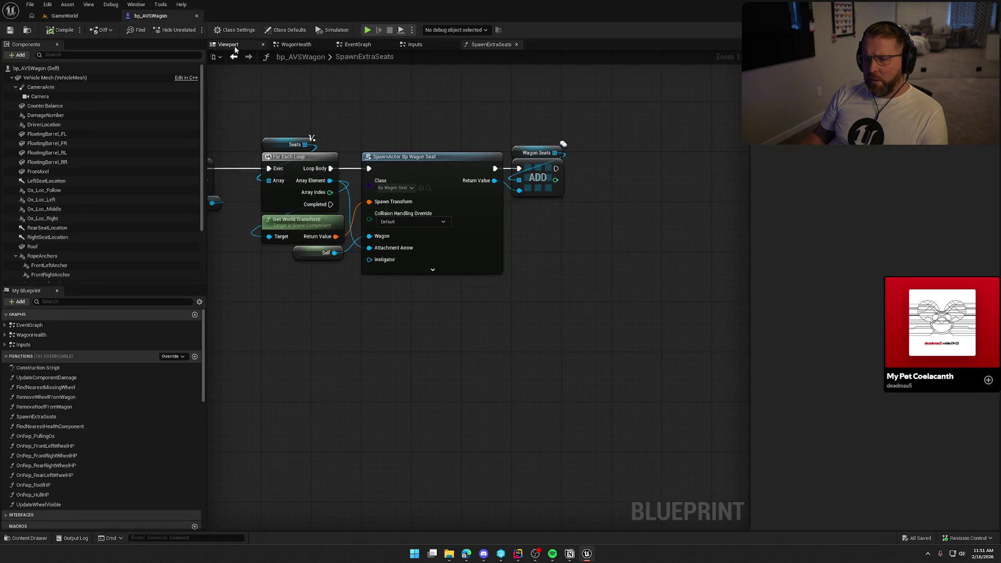
# - Show bp_AVSWagon's Viewport preview and orbit in close over the wooden wagon bed
pyautogui.click(228, 45)
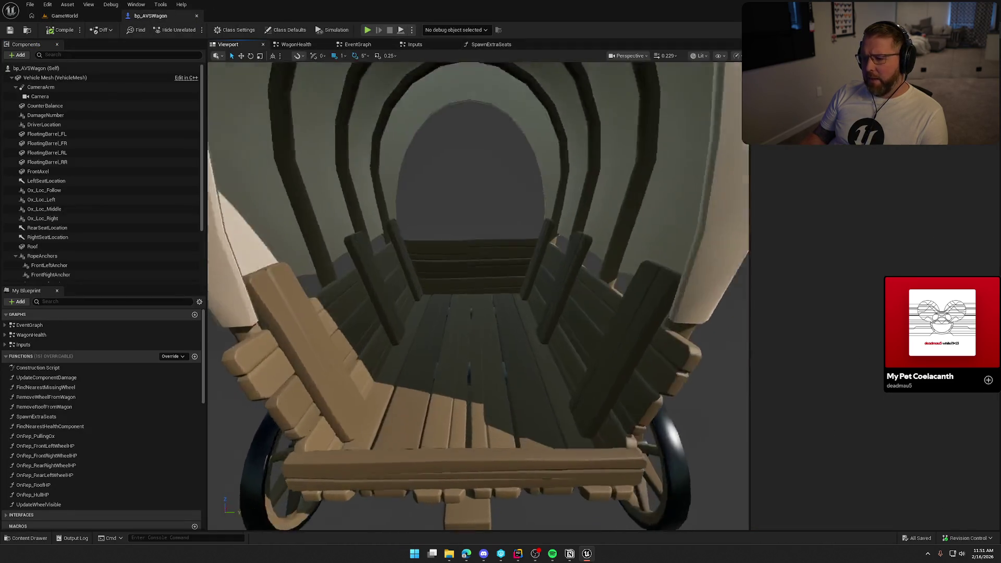
pyautogui.moveTo(401, 194); pyautogui.dragTo(402, 195)
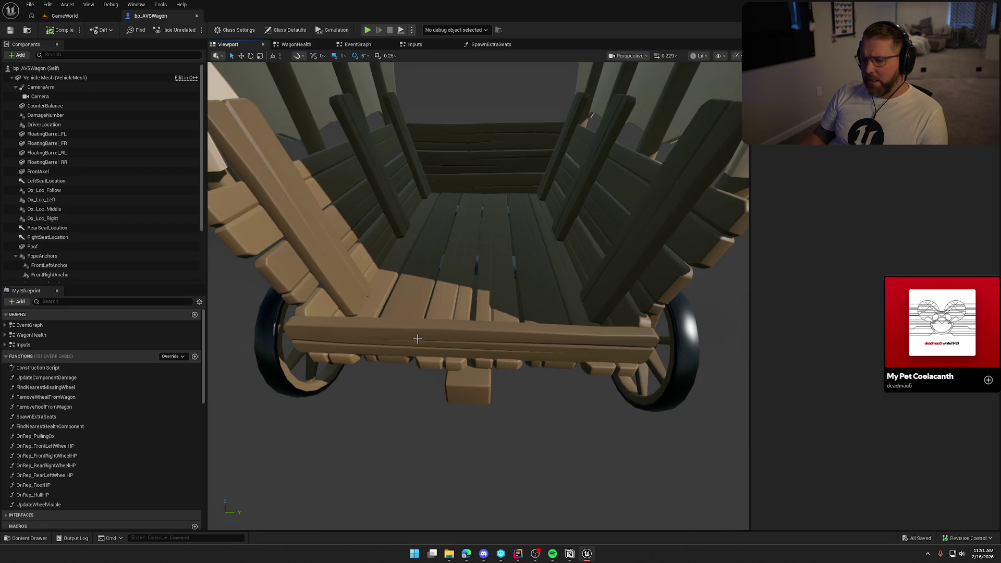
pyautogui.moveTo(430, 329); pyautogui.dragTo(429, 313)
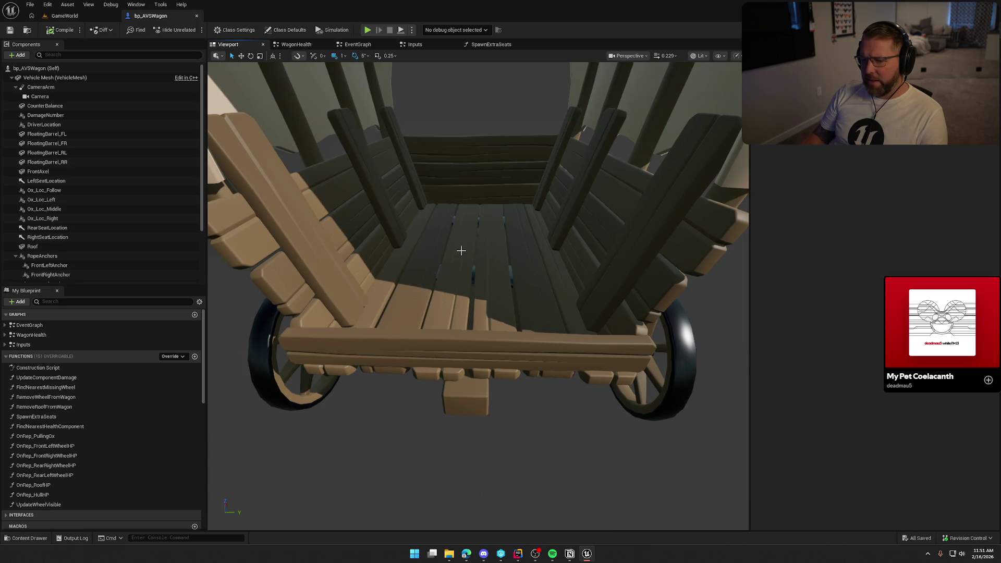
pyautogui.moveTo(460, 249)
pyautogui.mouseDown()
pyautogui.moveTo(460, 239)
pyautogui.moveTo(461, 250)
pyautogui.mouseUp()
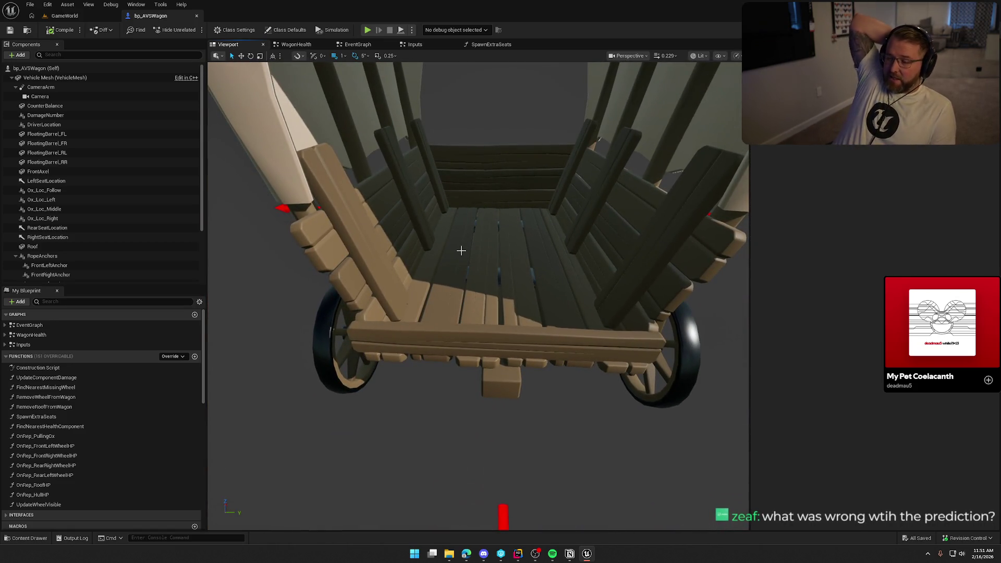
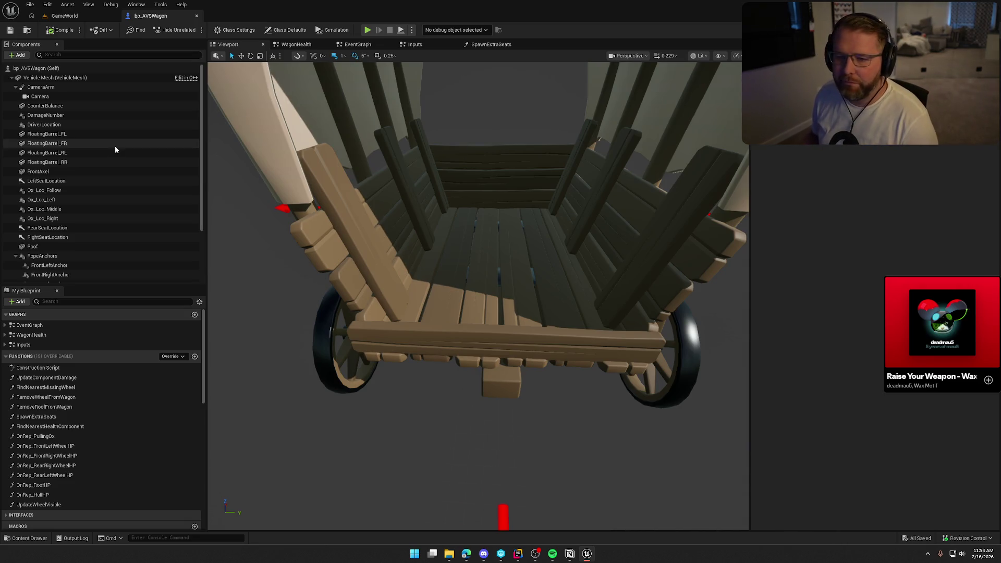
# - Add a Box Collision named ItemDetection under the wagon's Vehicle Mesh component
pyautogui.click(17, 88)
pyautogui.click(16, 88)
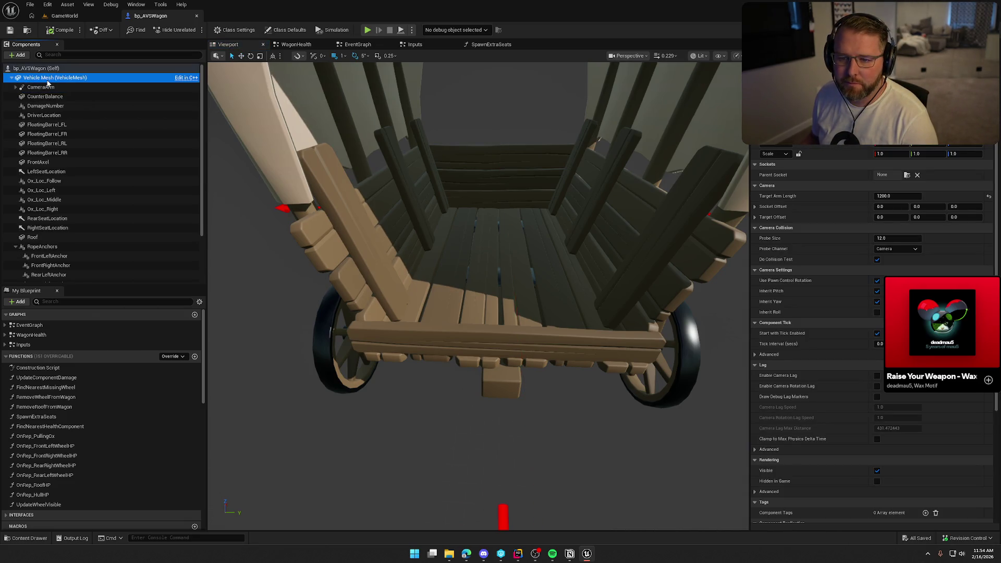
pyautogui.click(31, 78)
pyautogui.click(19, 54)
pyautogui.write('box')
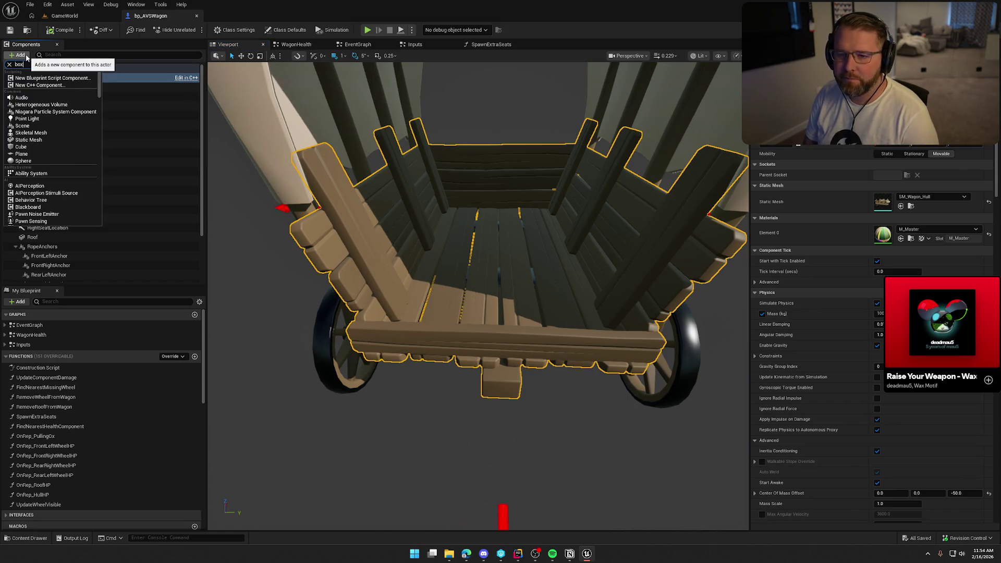
pyautogui.click(43, 81)
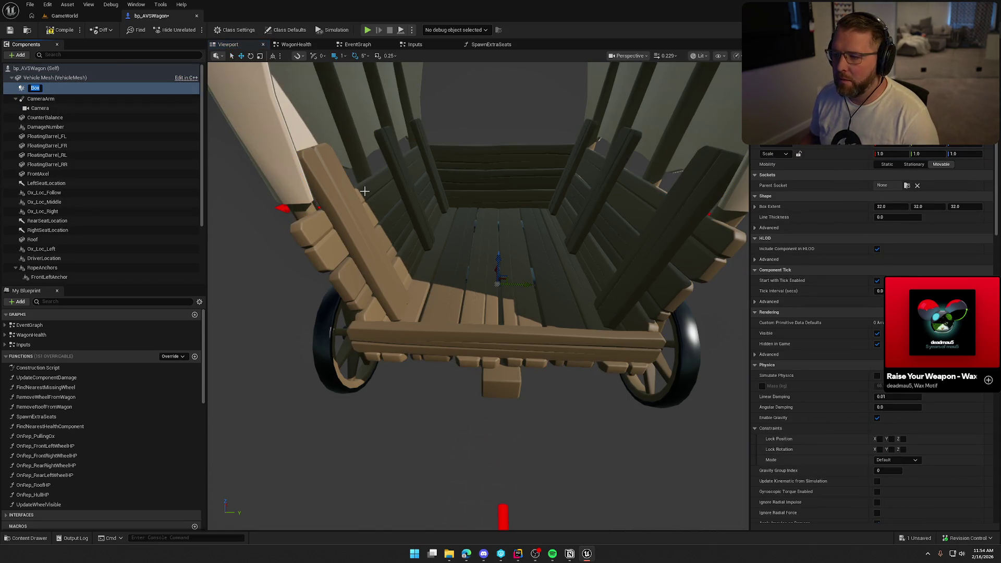
pyautogui.write('It')
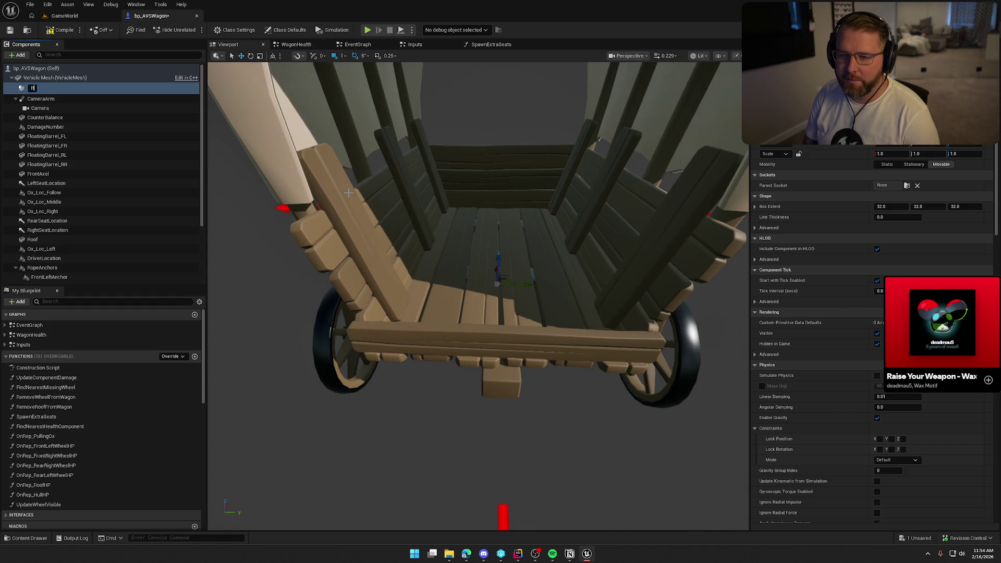
pyautogui.write('emDetection')
pyautogui.press('Return')
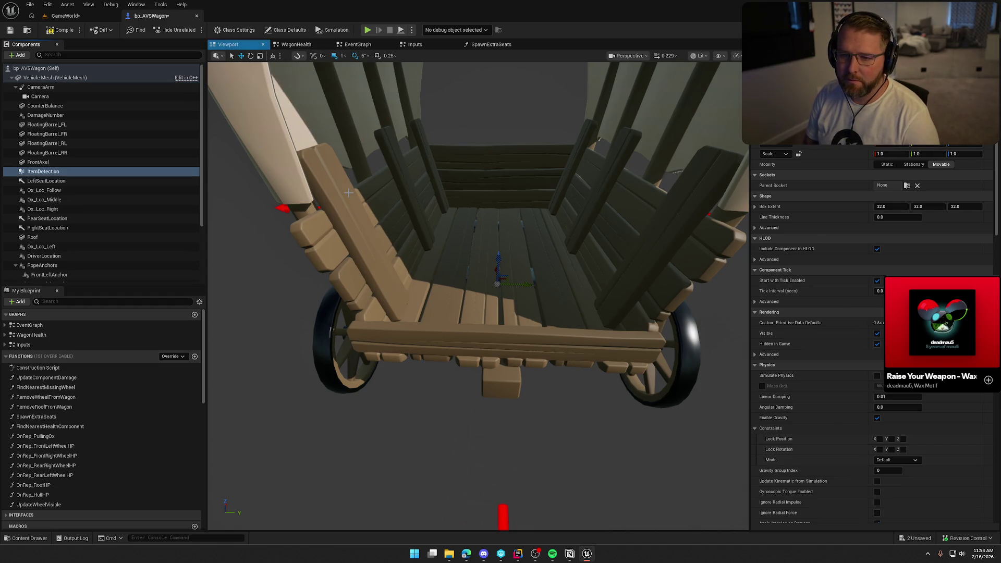
pyautogui.moveTo(348, 193)
pyautogui.mouseDown()
pyautogui.moveTo(438, 209)
pyautogui.moveTo(459, 188)
pyautogui.moveTo(477, 206)
pyautogui.mouseUp()
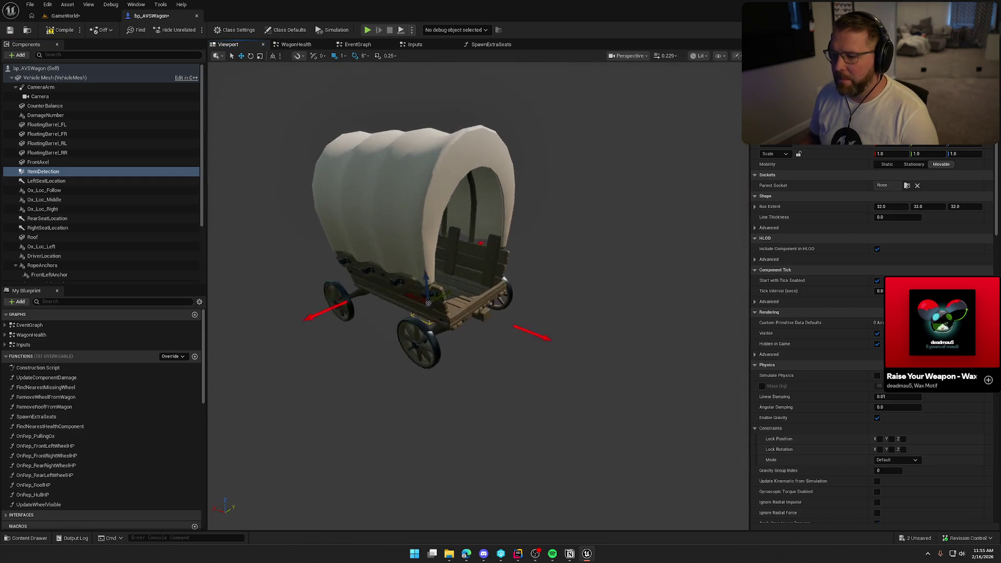
# - Raise the ItemDetection box above the wagon floor and set its X extent to 145
pyautogui.moveTo(491, 300); pyautogui.dragTo(486, 237)
pyautogui.moveTo(469, 313); pyautogui.dragTo(443, 308)
pyautogui.moveTo(891, 207)
pyautogui.mouseDown()
pyautogui.moveTo(938, 207)
pyautogui.moveTo(928, 206)
pyautogui.mouseUp()
pyautogui.moveTo(469, 292); pyautogui.dragTo(500, 261)
pyautogui.moveTo(558, 244)
pyautogui.mouseDown()
pyautogui.moveTo(542, 230)
pyautogui.moveTo(553, 247)
pyautogui.mouseUp()
pyautogui.moveTo(889, 206); pyautogui.dragTo(912, 206)
pyautogui.click(889, 207)
pyautogui.write('145')
pyautogui.press('Return')
# - Set the ItemDetection box's Y extent to 80 and Z extent to 10
pyautogui.moveTo(924, 206)
pyautogui.mouseDown()
pyautogui.moveTo(975, 206)
pyautogui.moveTo(927, 204)
pyautogui.mouseUp()
pyautogui.write('80')
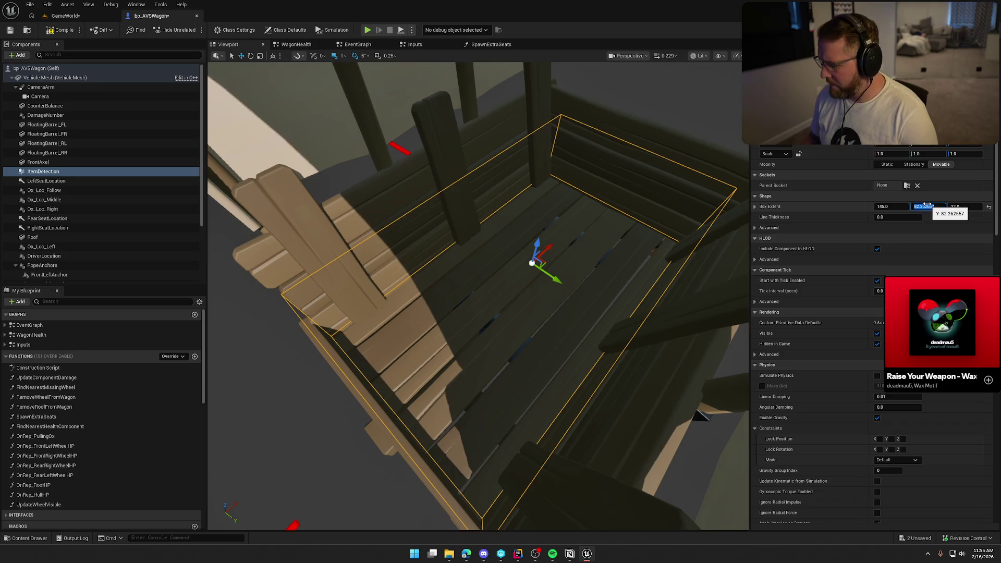
pyautogui.press('Return')
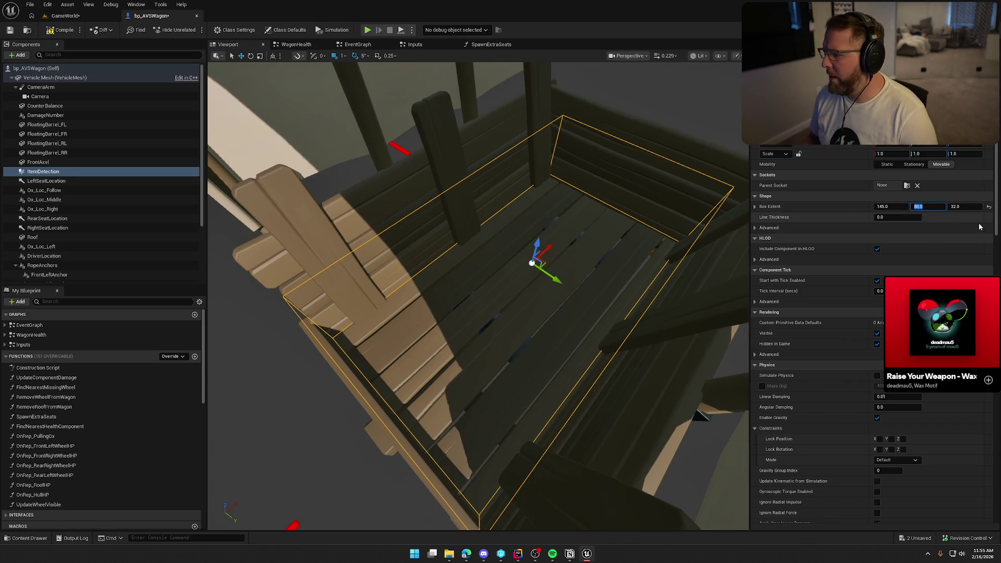
pyautogui.moveTo(964, 206); pyautogui.dragTo(943, 206)
pyautogui.click(964, 206)
pyautogui.write('10')
pyautogui.press('Return')
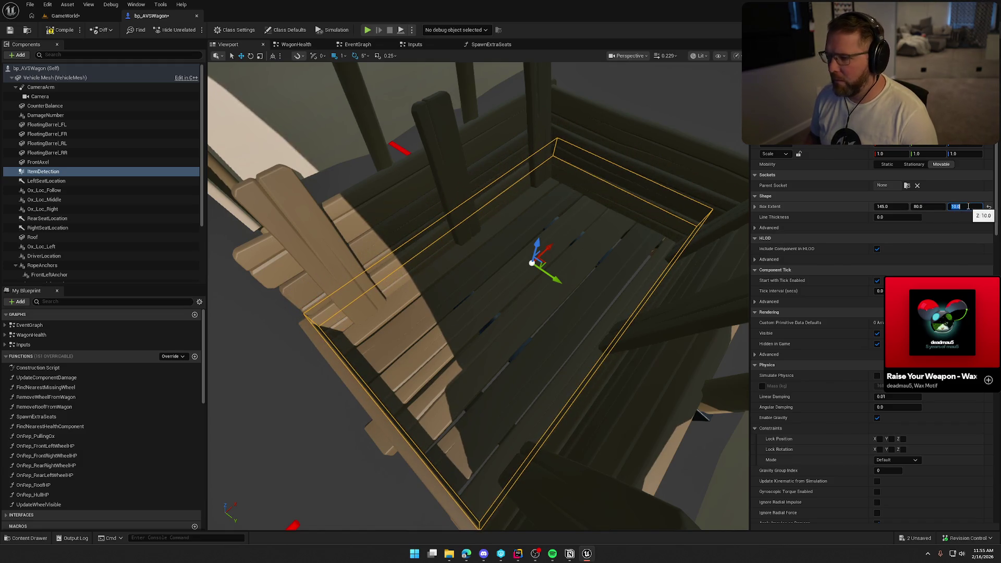
# - Save the wagon blueprint and add an On Component Begin Overlap event for ItemDetection
pyautogui.moveTo(467, 199)
pyautogui.mouseDown()
pyautogui.moveTo(525, 202)
pyautogui.moveTo(526, 231)
pyautogui.mouseUp()
pyautogui.press('f')
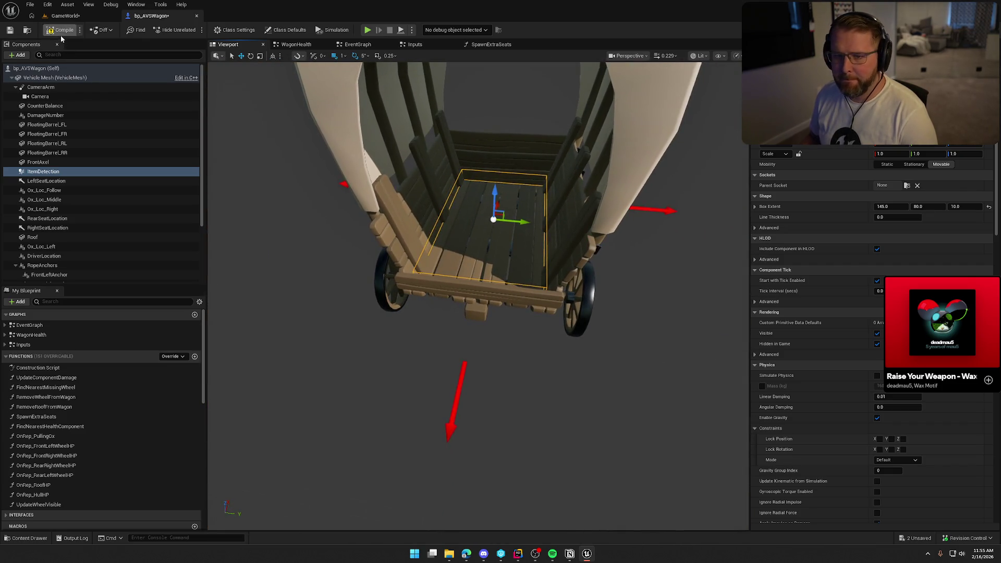
pyautogui.hotkey('ctrl', 's')
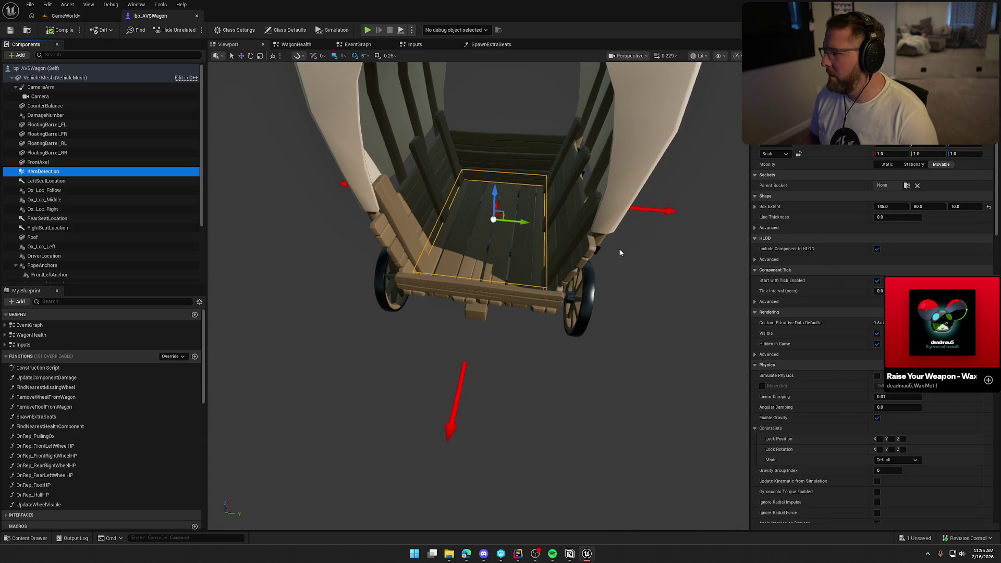
pyautogui.scroll(-10, 814, 308)
pyautogui.scroll(-10, 813, 308)
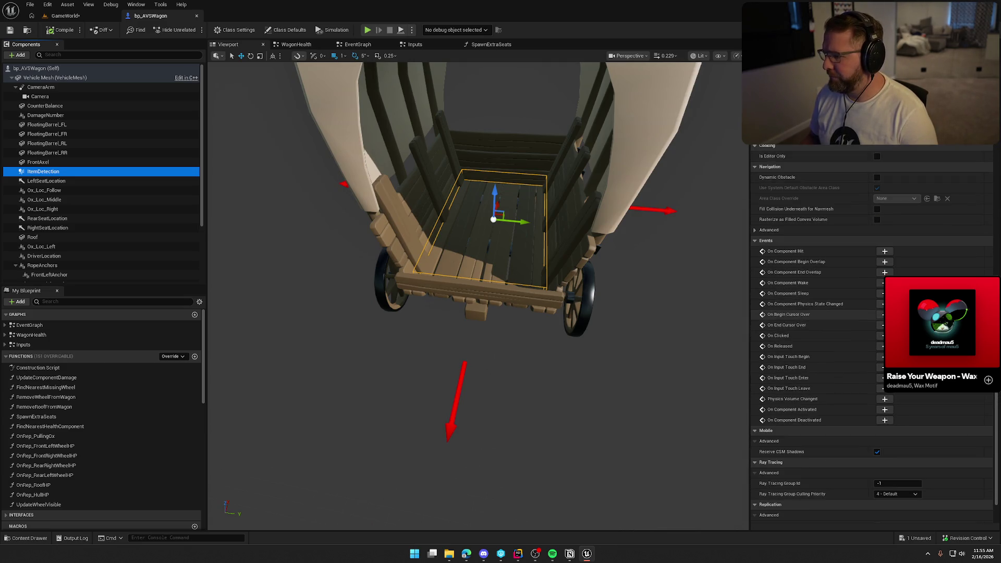
pyautogui.click(884, 261)
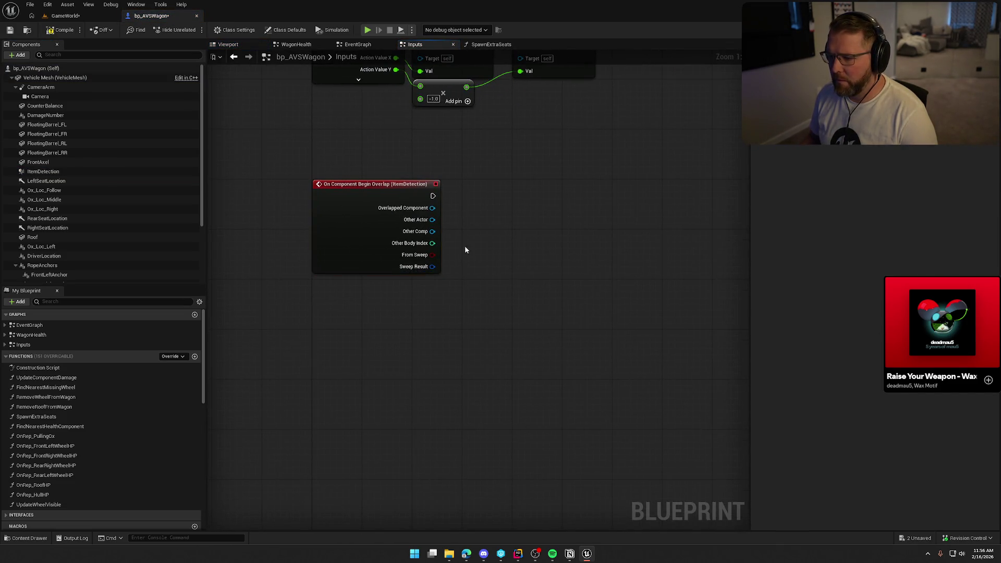
# - Cast the overlap's Other Actor to PickupActor, removing a wrongly added node
pyautogui.moveTo(400, 225); pyautogui.dragTo(440, 227)
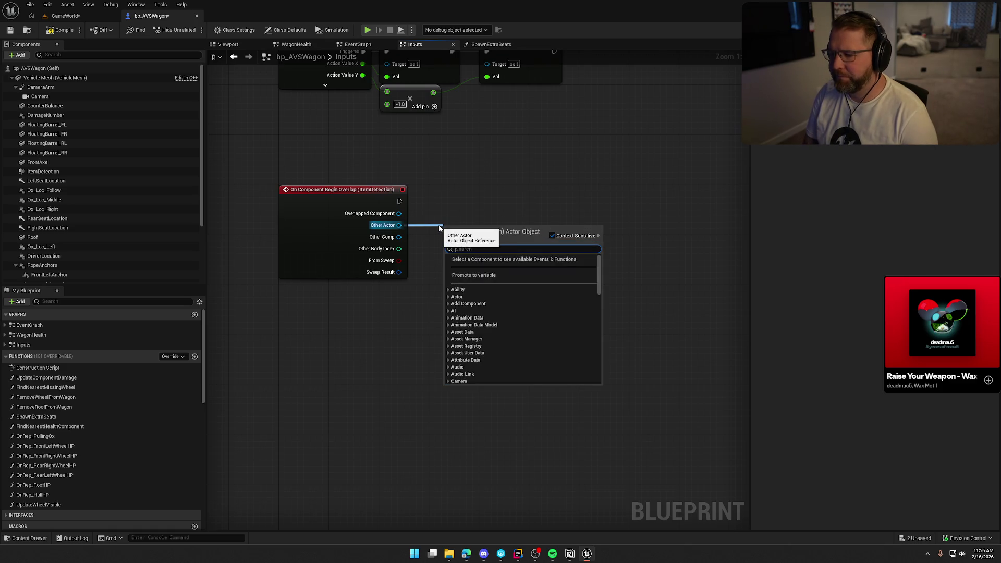
pyautogui.write('cast to pi')
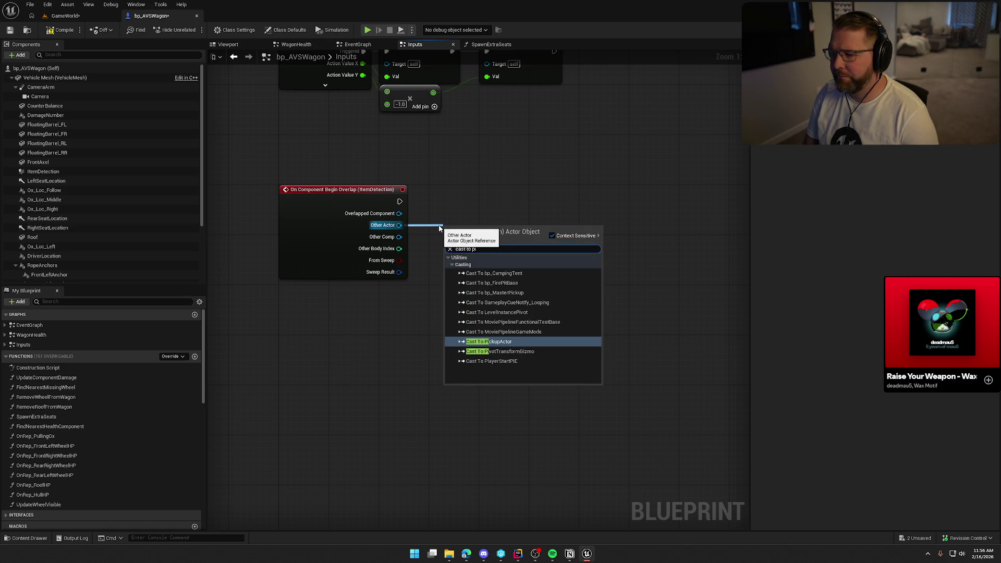
pyautogui.press('Return')
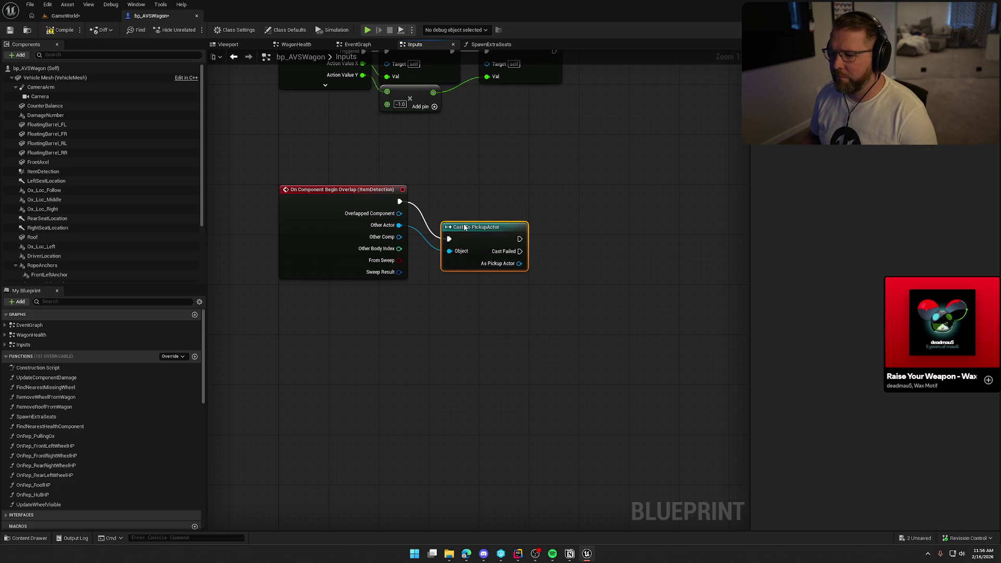
pyautogui.moveTo(507, 225); pyautogui.dragTo(537, 247)
pyautogui.write('eval')
pyautogui.press('Return')
pyautogui.press('Delete')
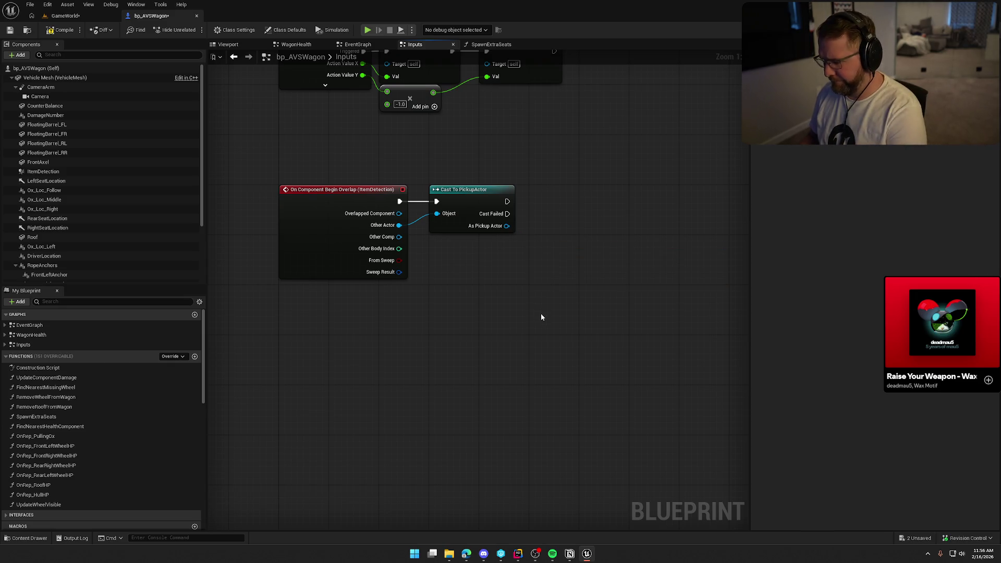
# - Add a Print String after the cast that prints the pickup's display name
pyautogui.rightClick(544, 272)
pyautogui.write('print string')
pyautogui.press('Return')
pyautogui.moveTo(549, 282); pyautogui.dragTo(508, 201)
pyautogui.moveTo(572, 273)
pyautogui.mouseDown()
pyautogui.moveTo(606, 192)
pyautogui.moveTo(507, 226)
pyautogui.moveTo(515, 245)
pyautogui.moveTo(465, 252)
pyautogui.mouseUp()
pyautogui.click(552, 305)
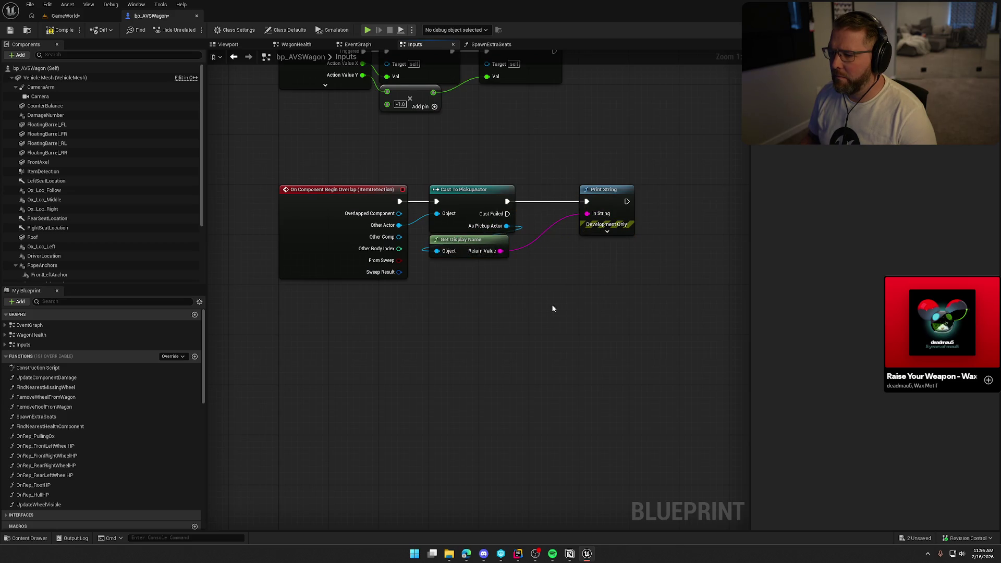
# - Compile the wagon blueprint and start a play session in the GameWorld level
pyautogui.click(67, 30)
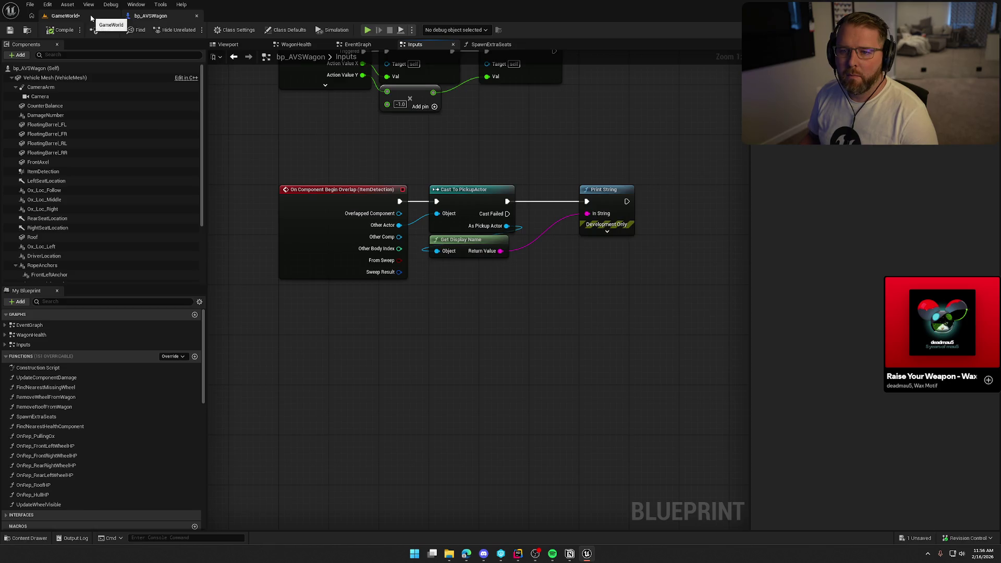
pyautogui.click(65, 16)
pyautogui.hotkey('alt', 'p')
pyautogui.click(329, 212)
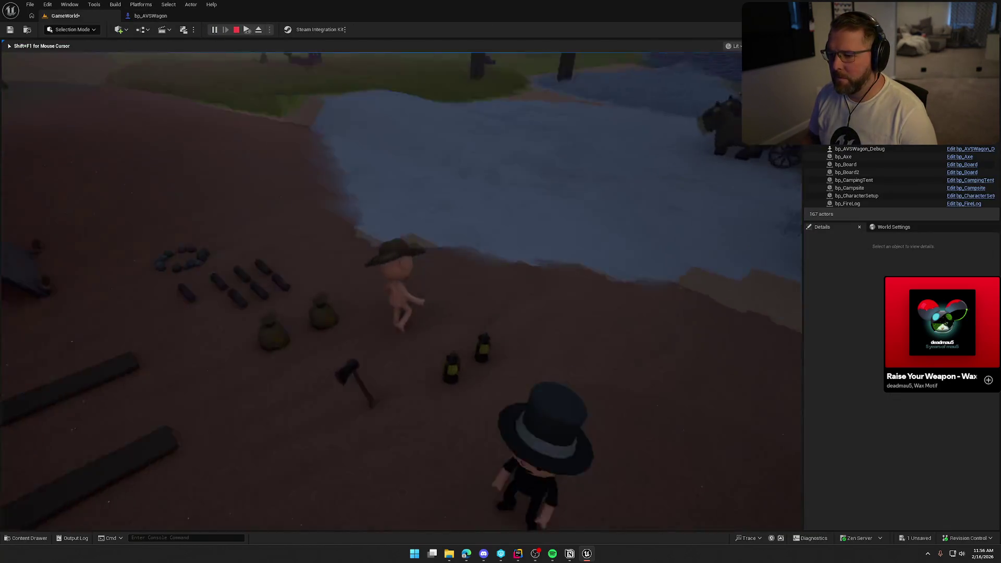
pyautogui.hotkey('shift', 'w')
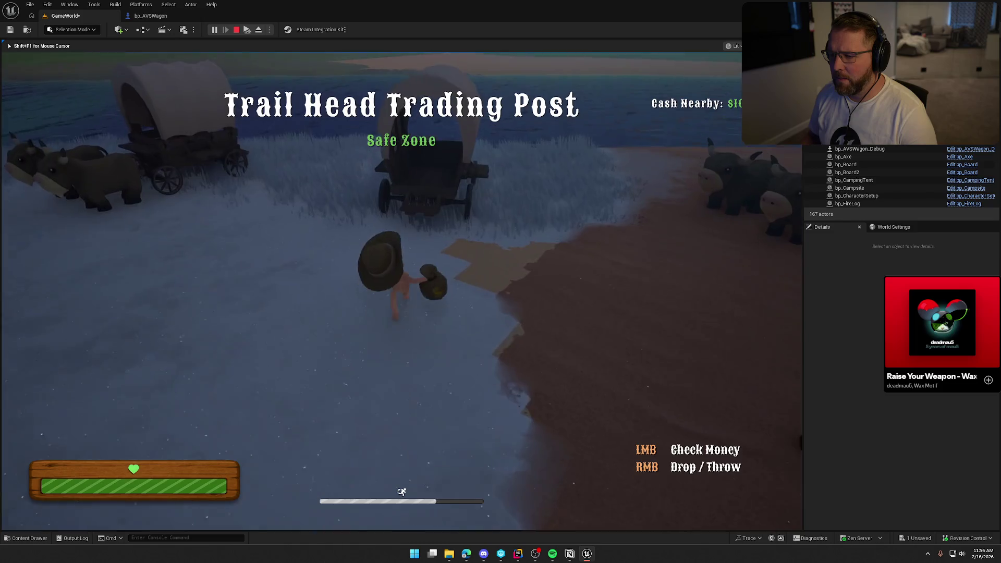
pyautogui.press('w')
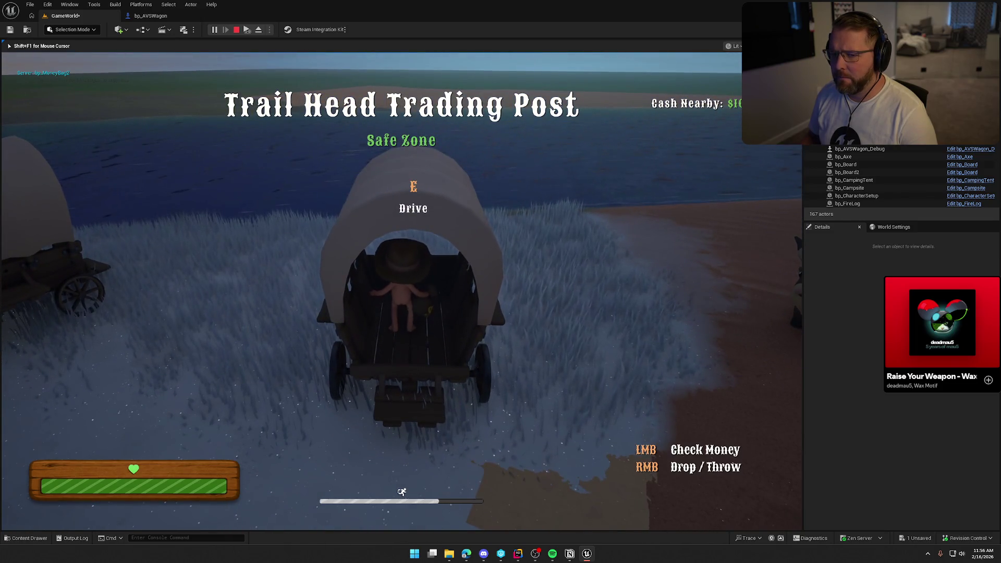
pyautogui.press('s')
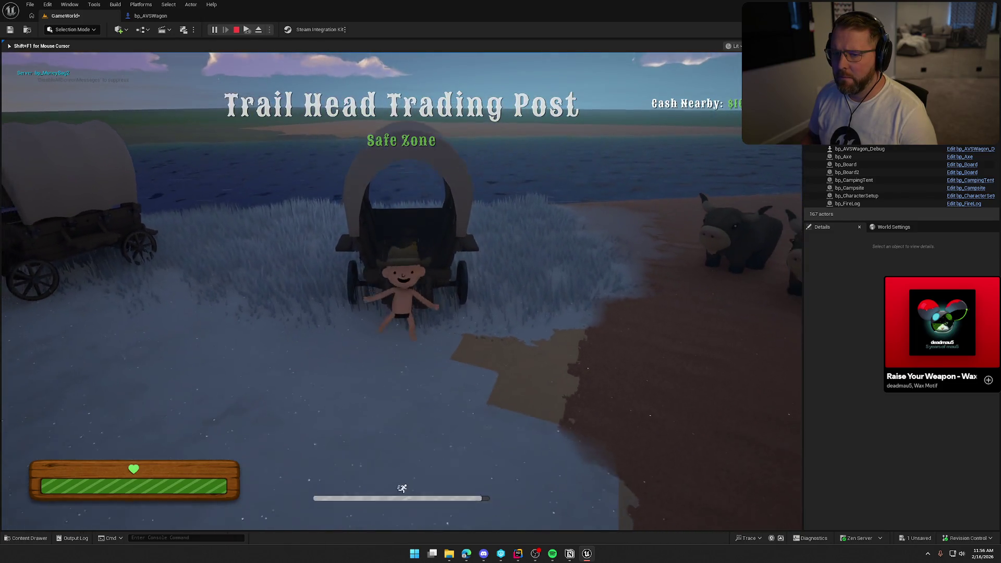
pyautogui.press('Escape')
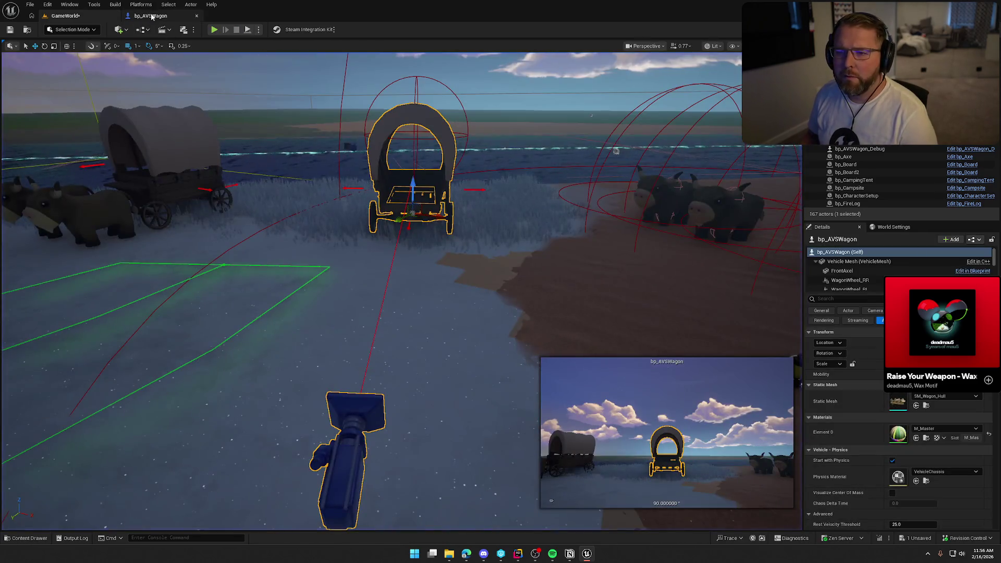
pyautogui.click(151, 16)
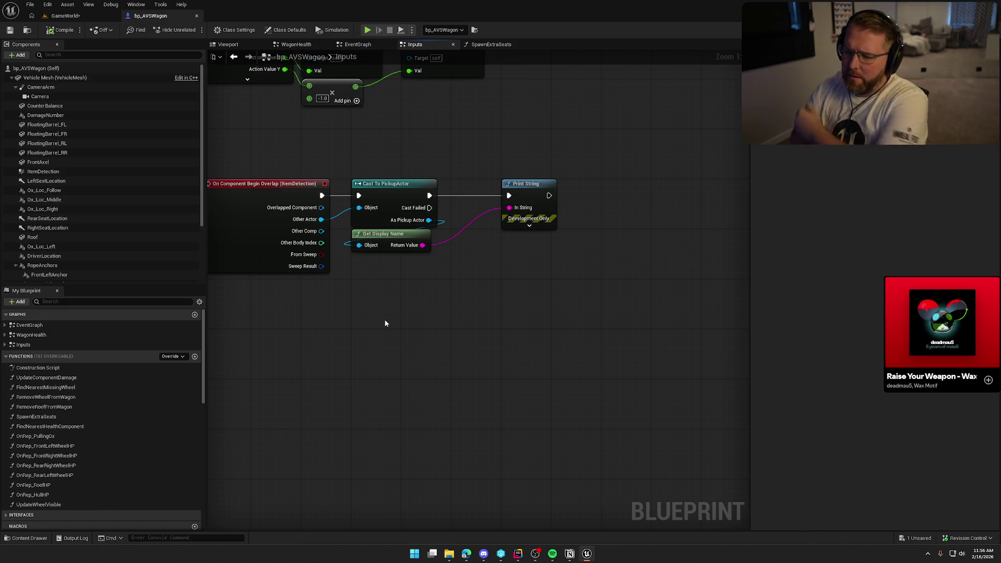
# - Move Get Display Name below Print String and search the pickup's actions for 'get widget status'
pyautogui.moveTo(384, 234); pyautogui.dragTo(532, 235)
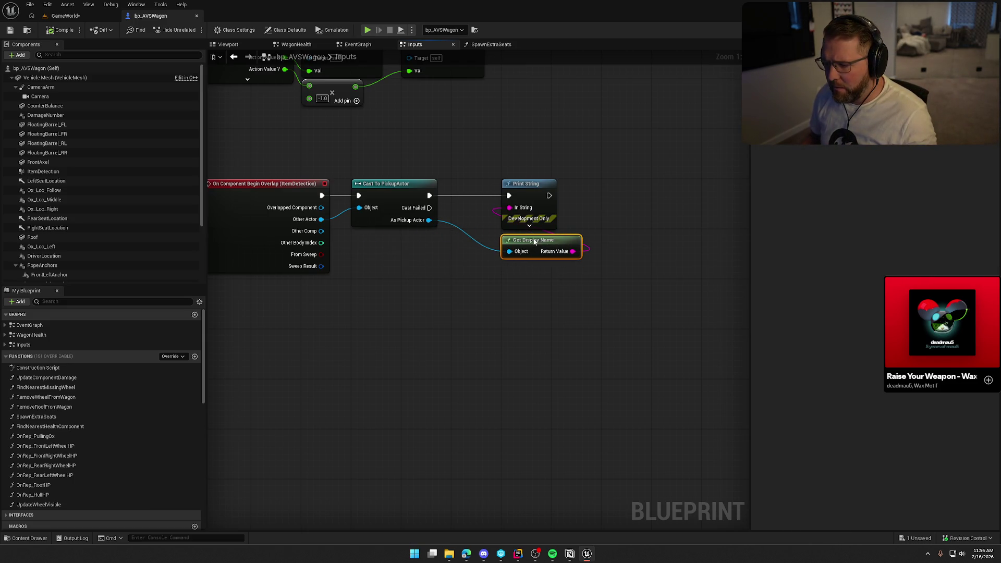
pyautogui.click(507, 291)
pyautogui.moveTo(428, 220); pyautogui.dragTo(411, 261)
pyautogui.write('get')
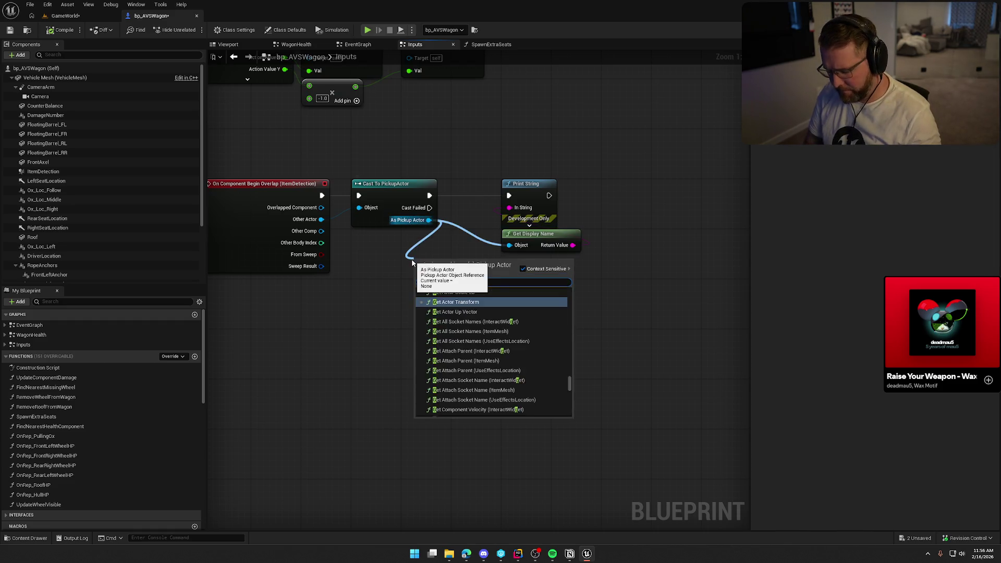
pyautogui.write(' widget')
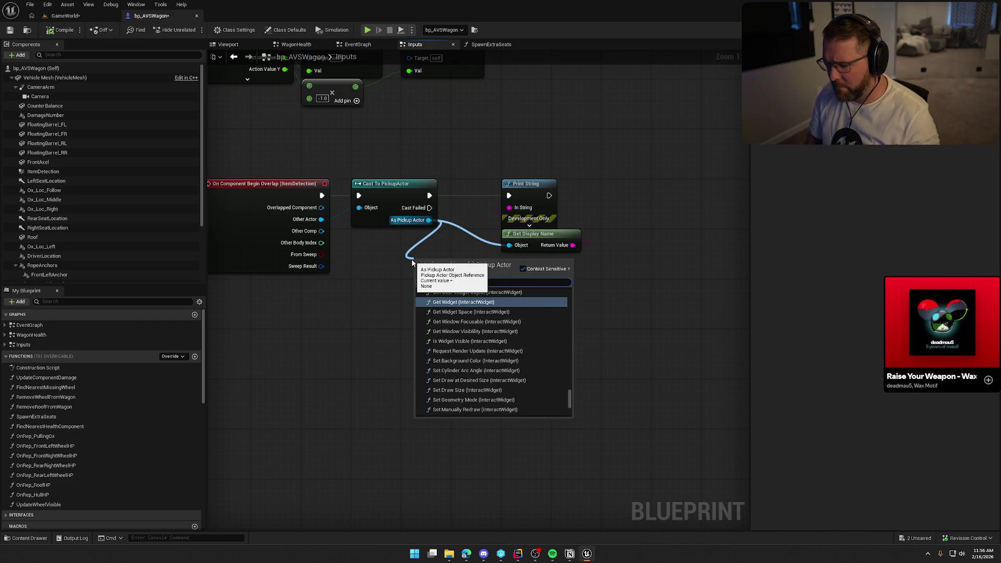
pyautogui.write(' status')
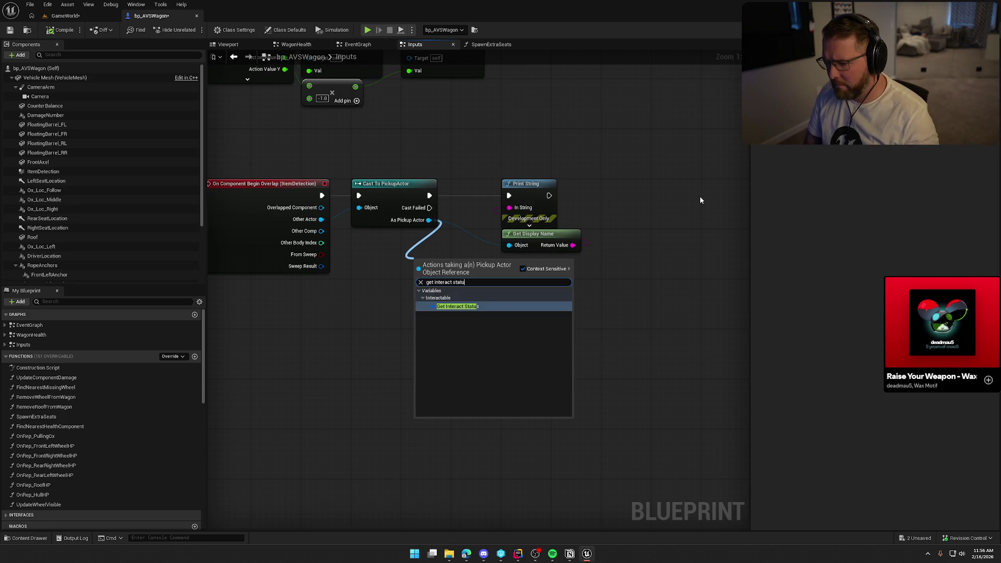
# - Get the pickup's Interact Status and check whether it has the tag Item.Status.Held
pyautogui.press('Return')
pyautogui.moveTo(452, 261)
pyautogui.mouseDown()
pyautogui.moveTo(388, 236)
pyautogui.moveTo(462, 272)
pyautogui.mouseUp()
pyautogui.click(439, 227)
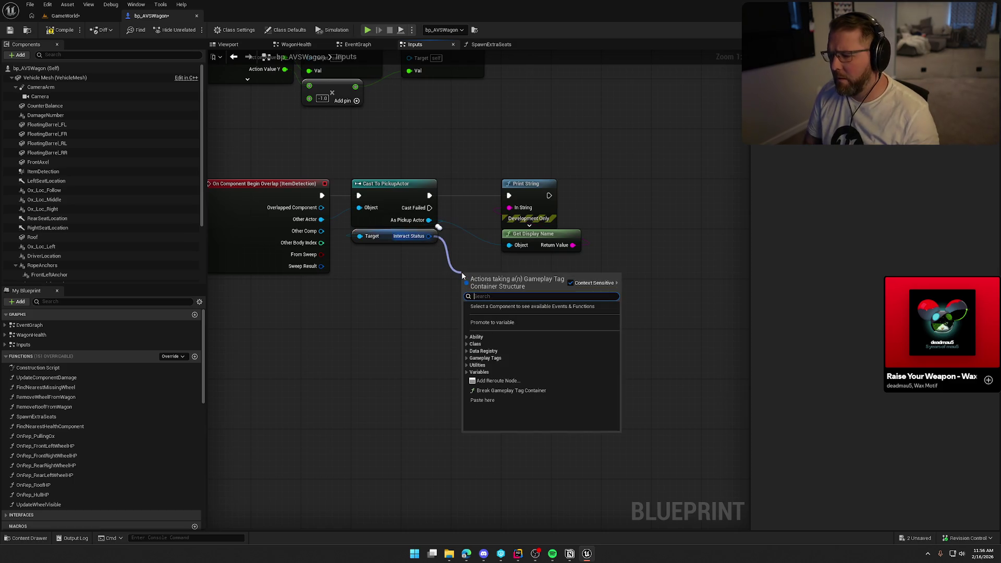
pyautogui.write('has ma')
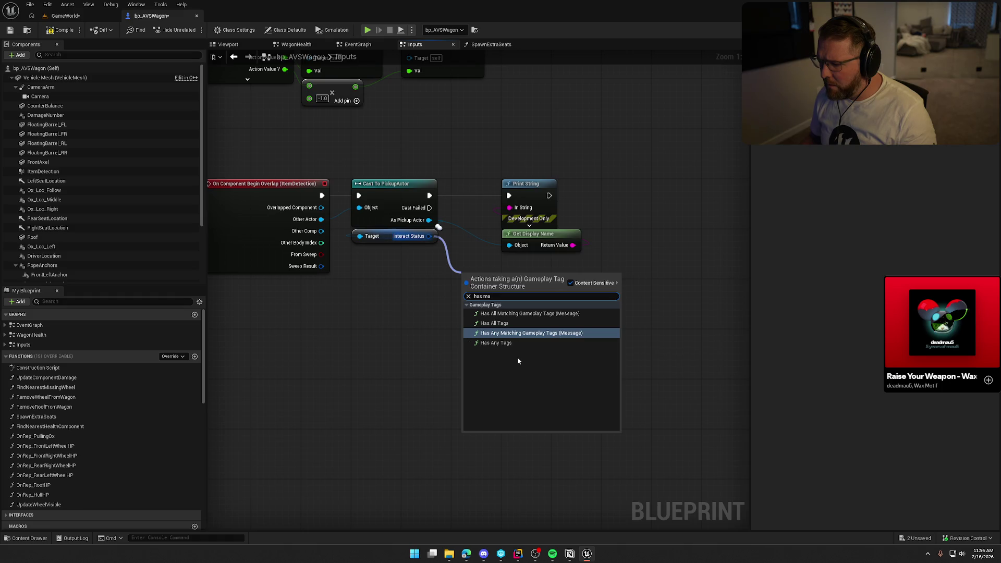
pyautogui.press('BackSpace')
pyautogui.press('BackSpace')
pyautogui.press('BackSpace')
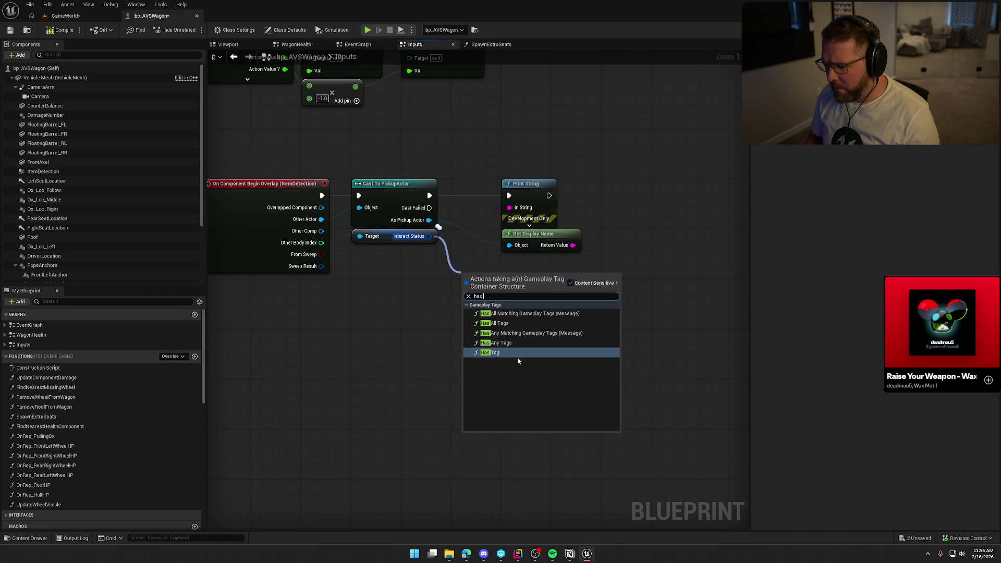
pyautogui.click(509, 356)
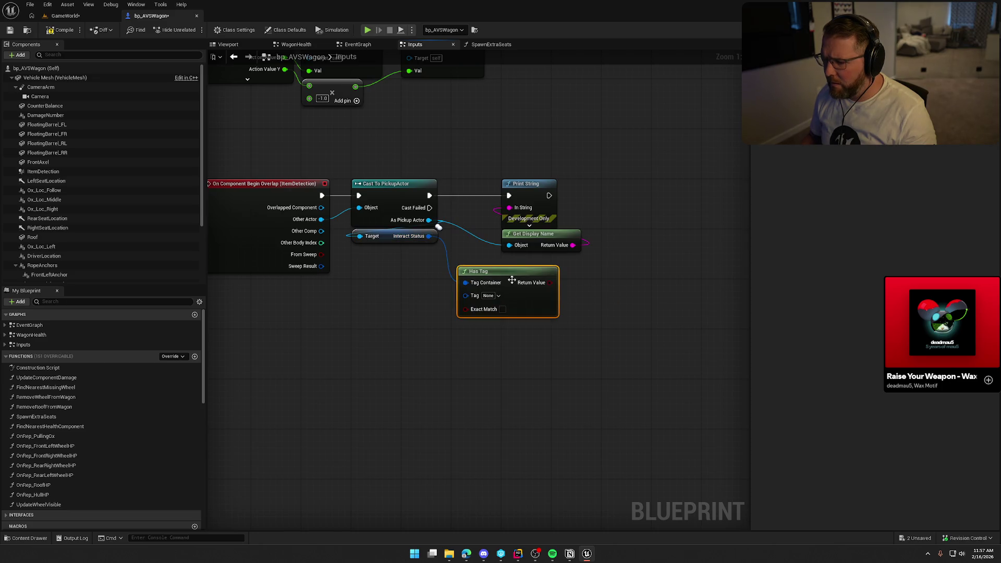
pyautogui.click(488, 296)
pyautogui.write('held')
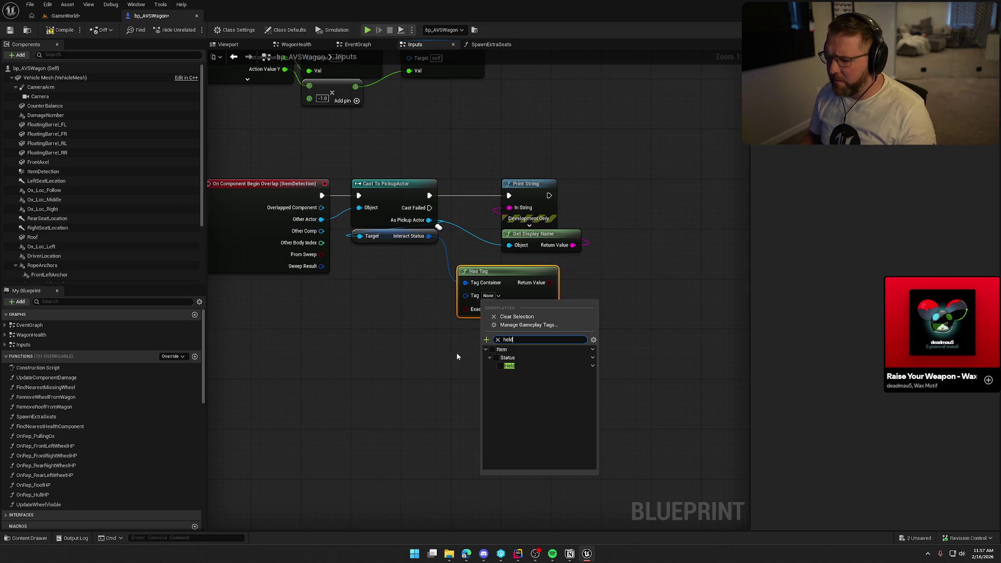
pyautogui.click(499, 366)
pyautogui.moveTo(518, 285)
pyautogui.mouseDown()
pyautogui.moveTo(421, 270)
pyautogui.moveTo(411, 259)
pyautogui.mouseUp()
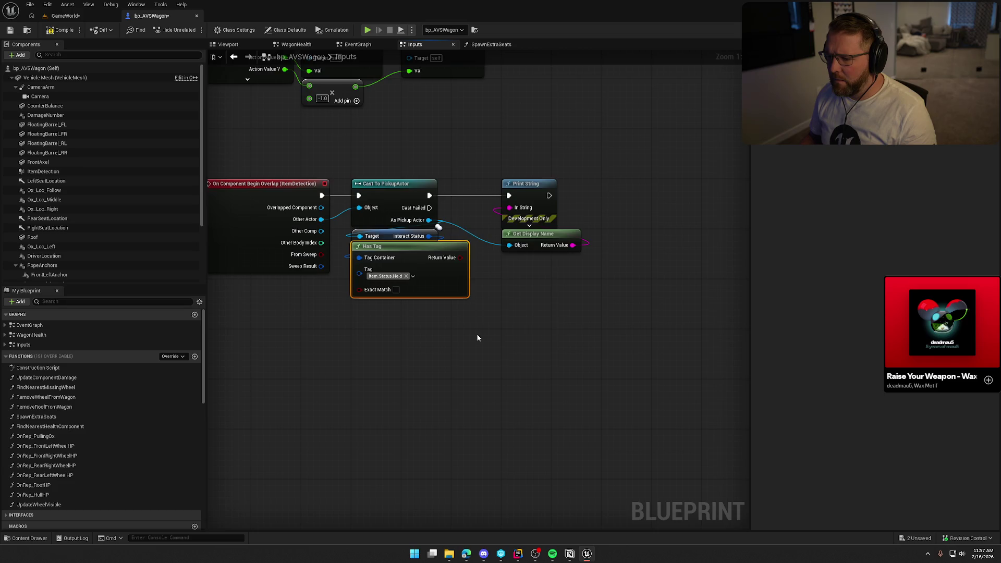
pyautogui.moveTo(477, 334); pyautogui.dragTo(463, 336)
pyautogui.click(482, 308)
# - Insert a Branch on the Has Tag result, printing only on False, and compile
pyautogui.moveTo(484, 155); pyautogui.dragTo(522, 243)
pyautogui.moveTo(520, 195); pyautogui.dragTo(665, 196)
pyautogui.click(490, 242)
pyautogui.moveTo(415, 198)
pyautogui.mouseDown()
pyautogui.moveTo(496, 255)
pyautogui.moveTo(514, 190)
pyautogui.mouseUp()
pyautogui.click(479, 237)
pyautogui.moveTo(446, 259)
pyautogui.mouseDown()
pyautogui.moveTo(495, 210)
pyautogui.moveTo(646, 198)
pyautogui.mouseUp()
pyautogui.moveTo(621, 162); pyautogui.dragTo(718, 286)
pyautogui.moveTo(659, 198); pyautogui.dragTo(610, 210)
pyautogui.click(563, 172)
pyautogui.click(82, 33)
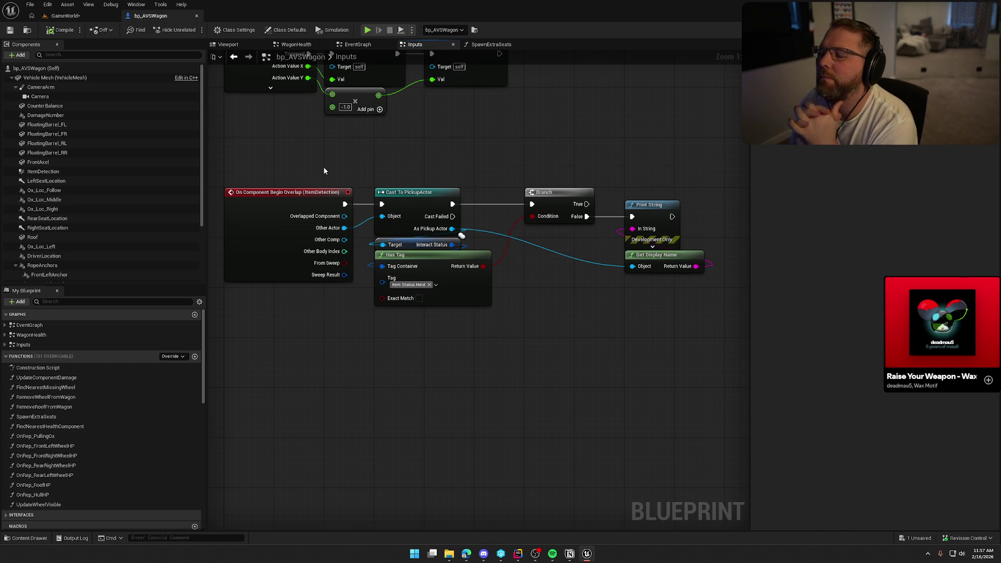
# - Switch back to the GameWorld level to view the wagons in the scene
pyautogui.click(65, 16)
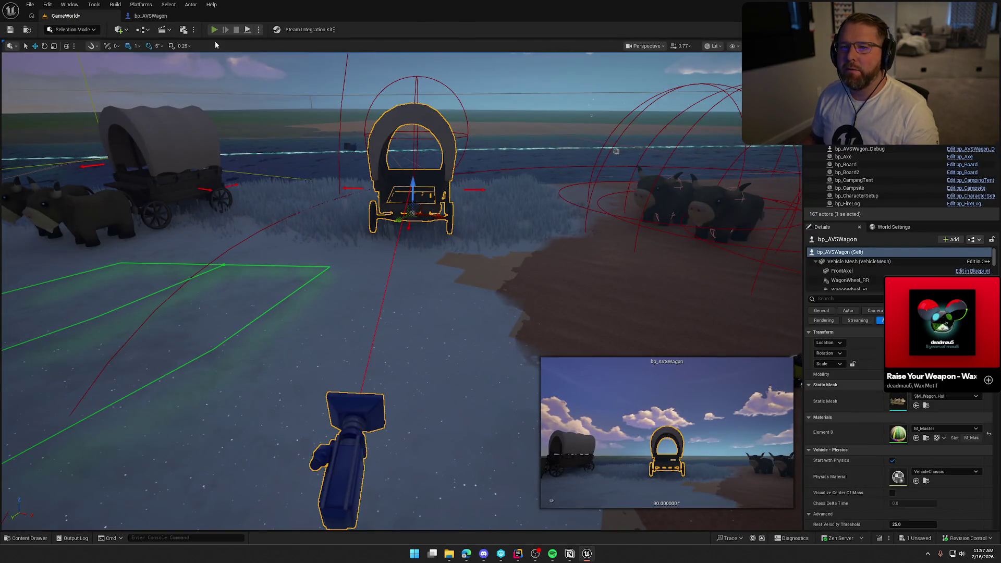
pyautogui.click(213, 29)
pyautogui.press('e')
pyautogui.hotkey('shift', 'w')
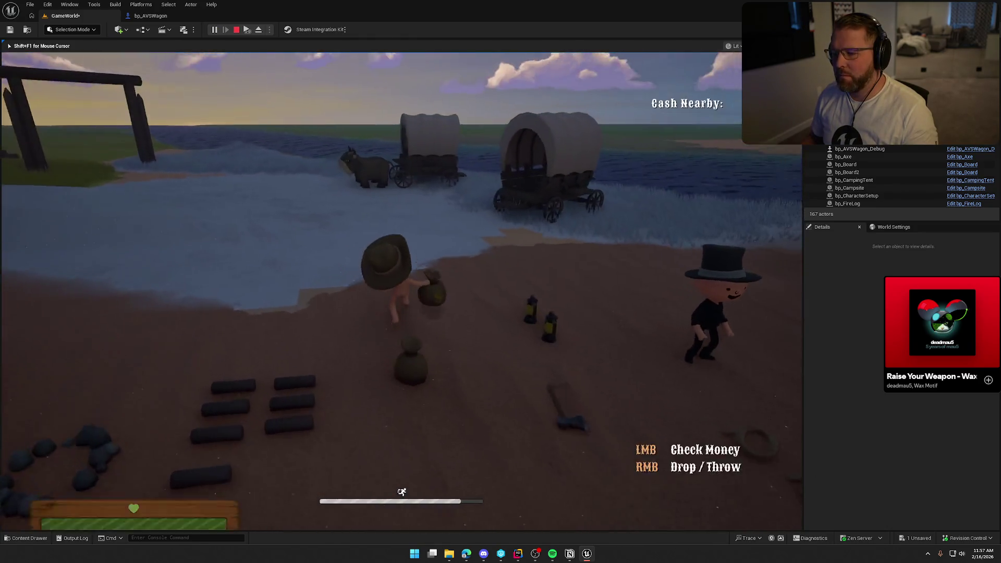
pyautogui.press('e')
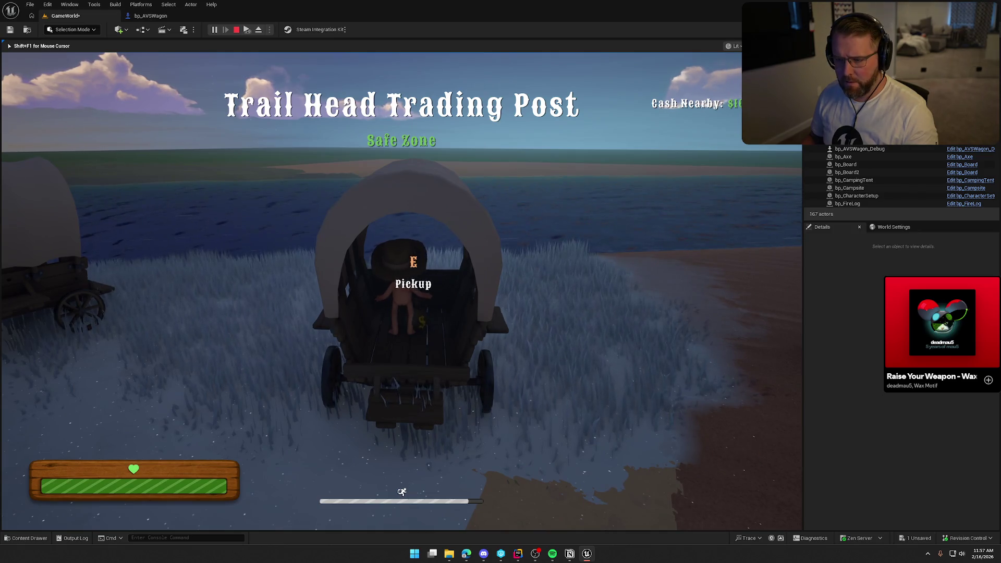
pyautogui.rightClick(402, 291)
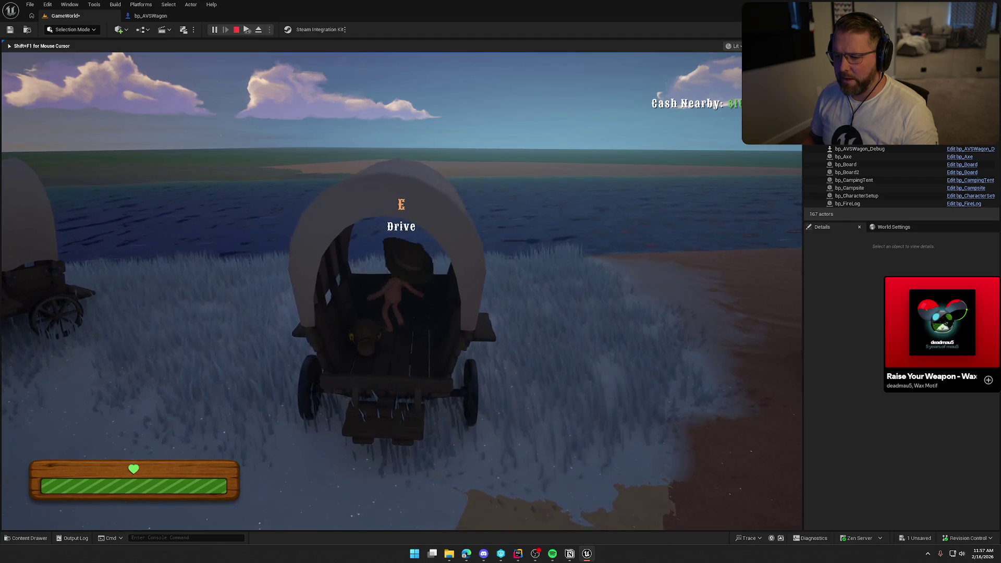
pyautogui.press('e')
pyautogui.press('w')
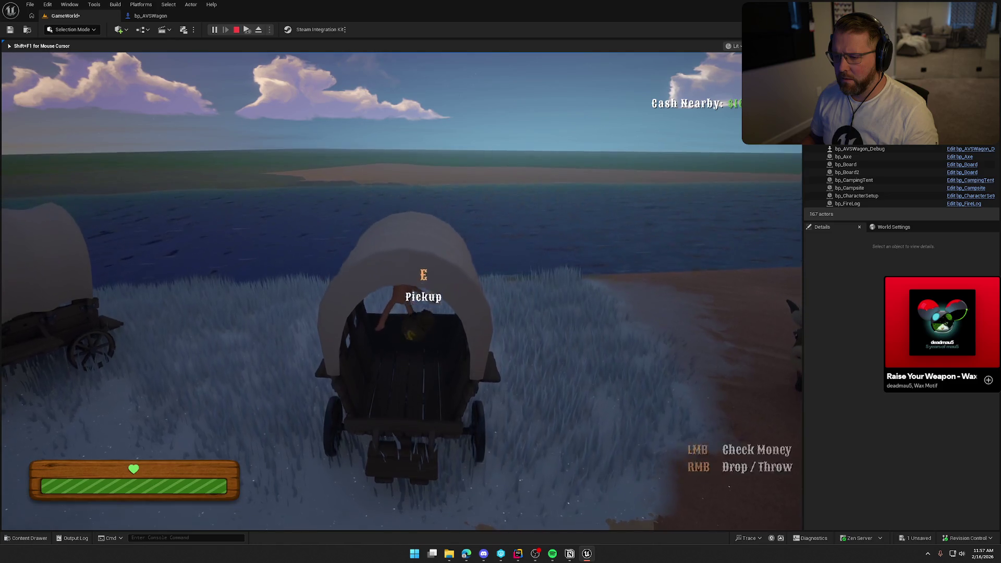
pyautogui.rightClick(401, 291)
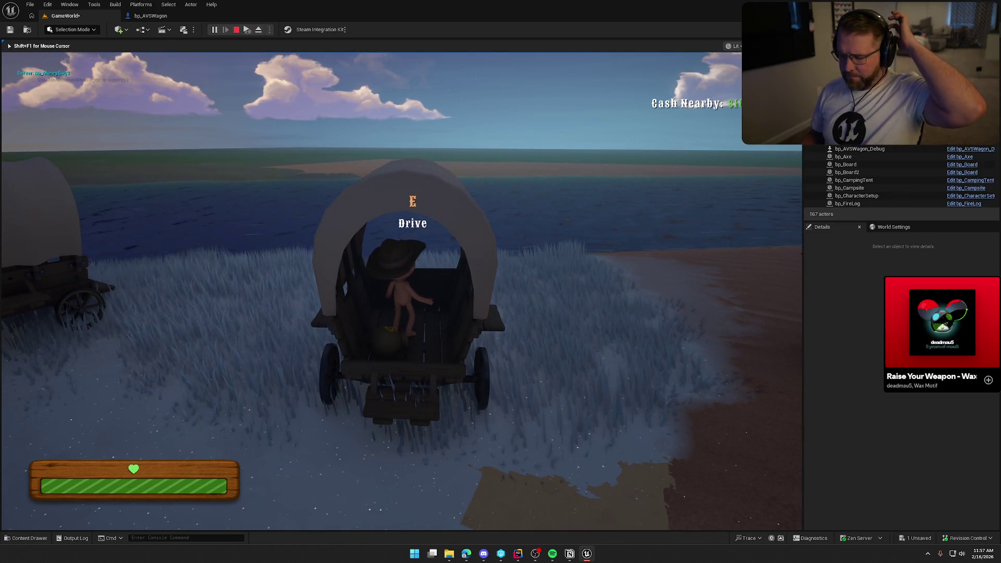
pyautogui.press('Escape')
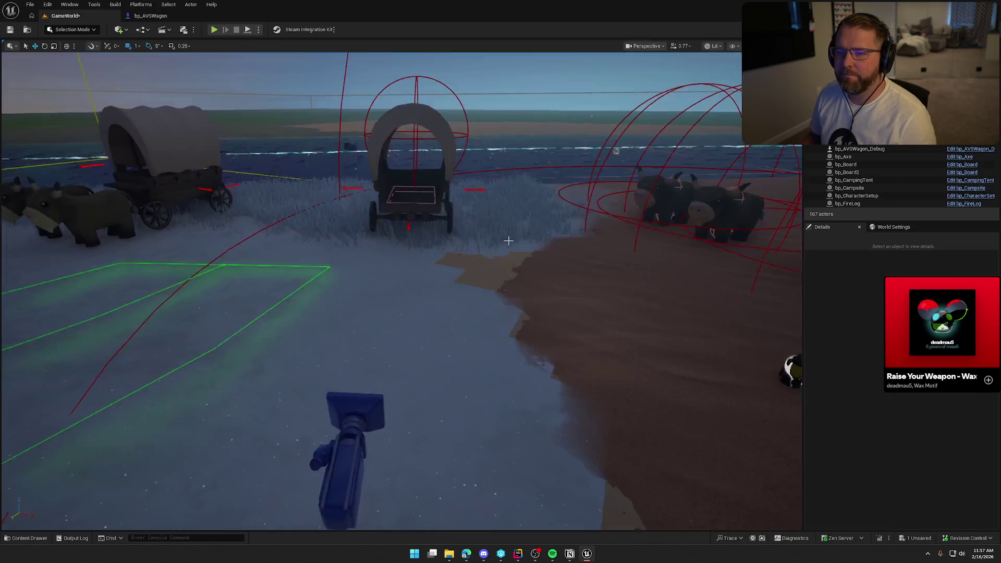
# - In bp_AVSWagon, close the extra graph tabs including WagonHealth and show the EventGraph
pyautogui.click(151, 15)
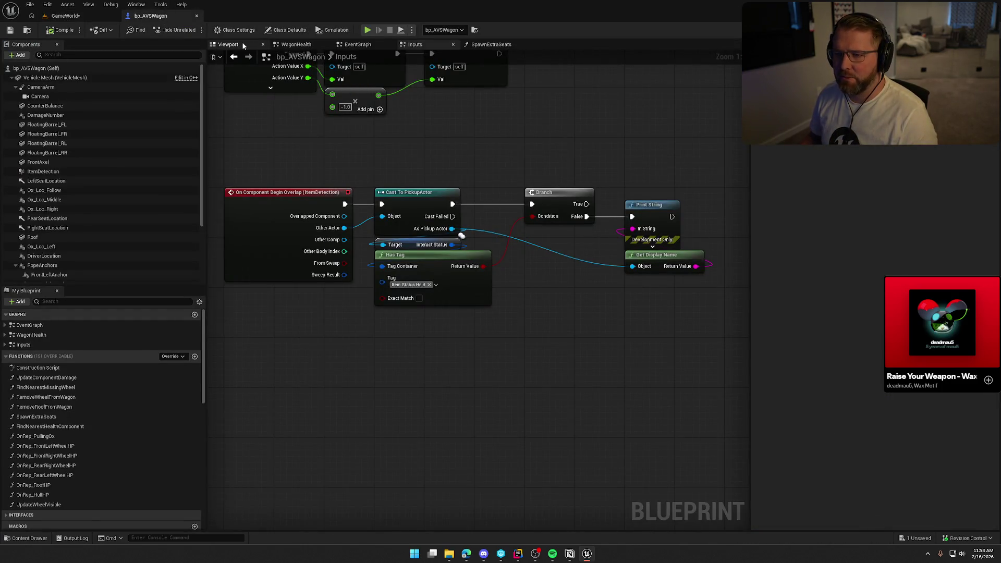
pyautogui.click(242, 44)
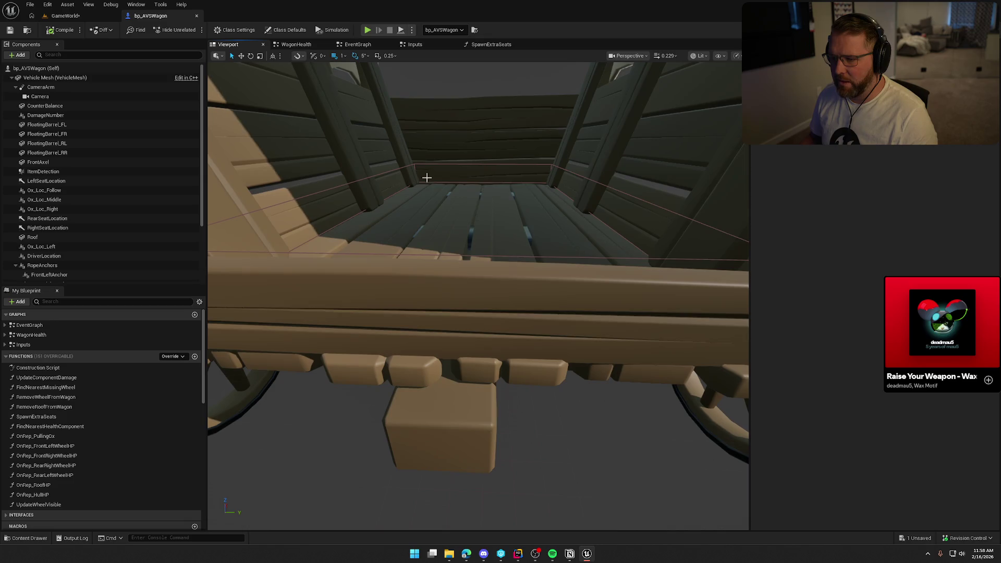
pyautogui.scroll(-5, 473, 217)
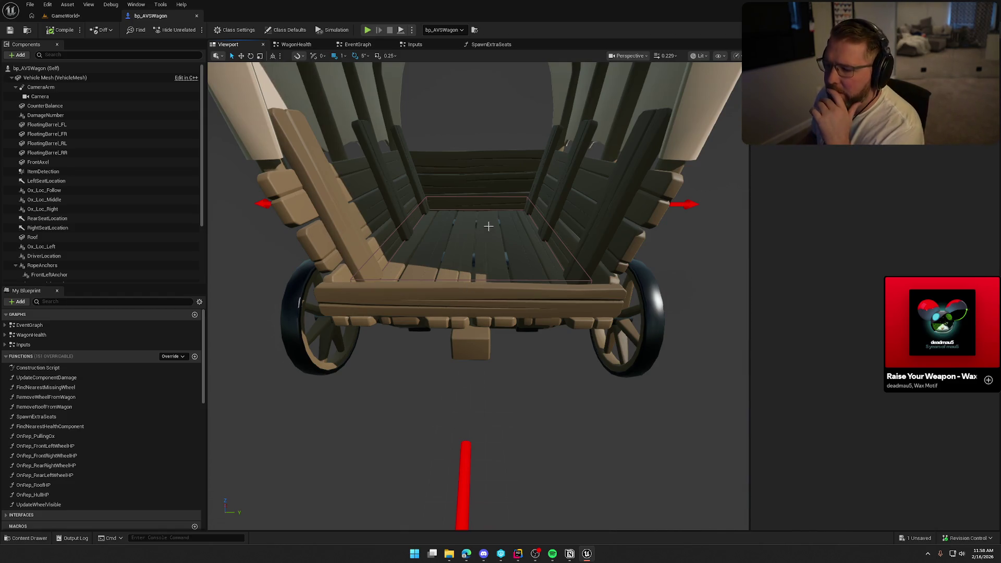
pyautogui.click(491, 45)
pyautogui.click(358, 44)
pyautogui.click(326, 44)
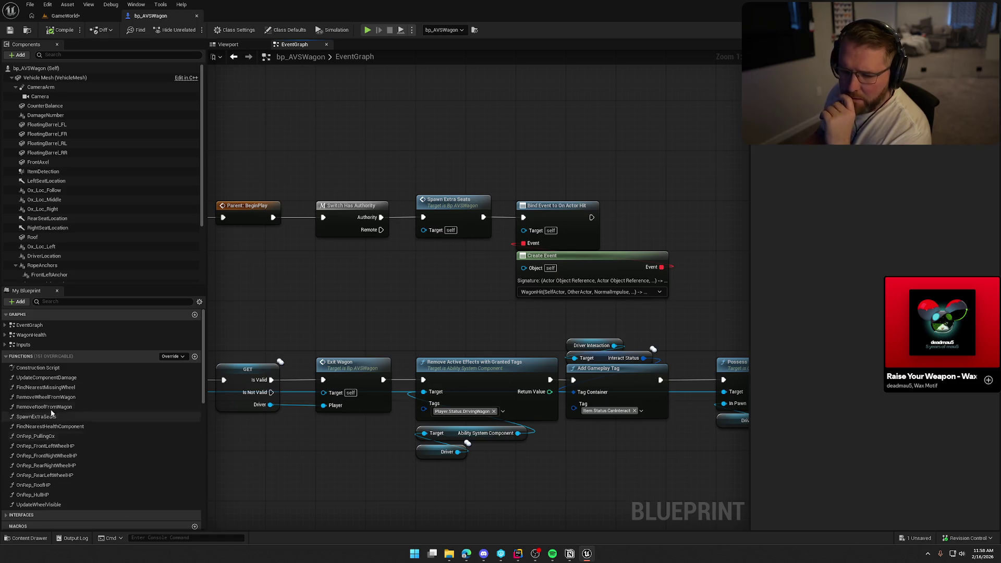
# - Open the ItemDetection overlap event in the Inputs graph and cut its whole node group
pyautogui.click(6, 327)
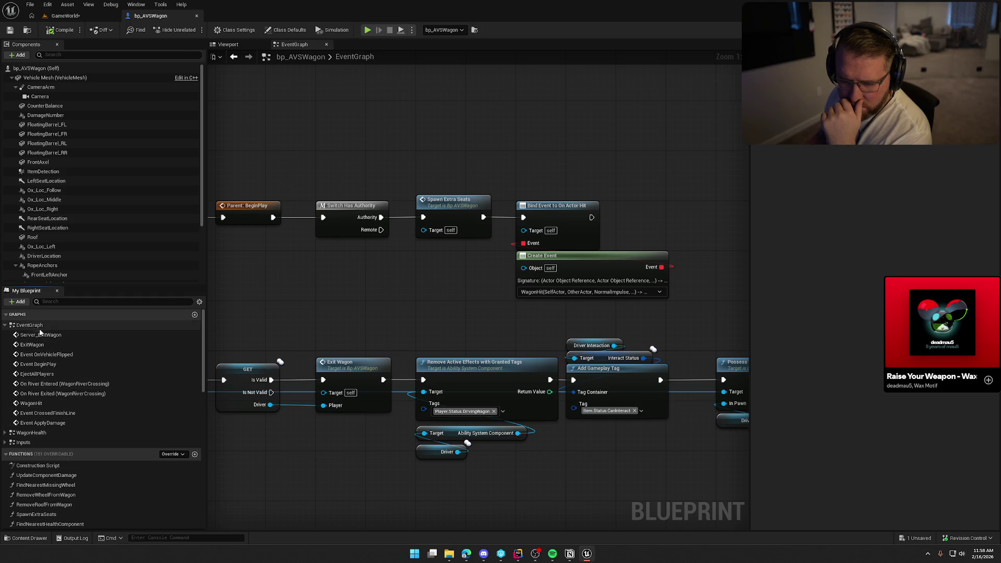
pyautogui.click(4, 433)
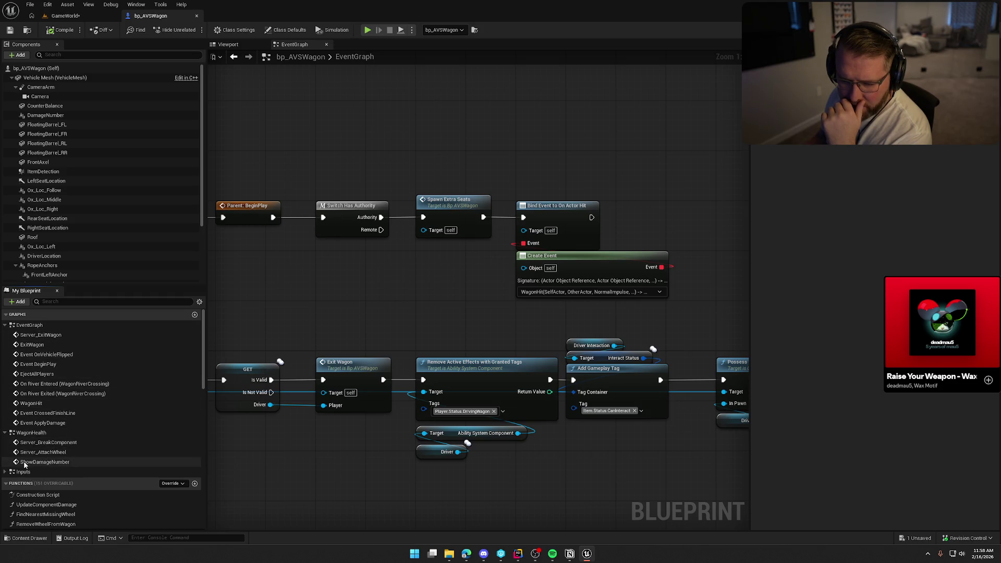
pyautogui.click(4, 472)
pyautogui.scroll(-2, 89, 486)
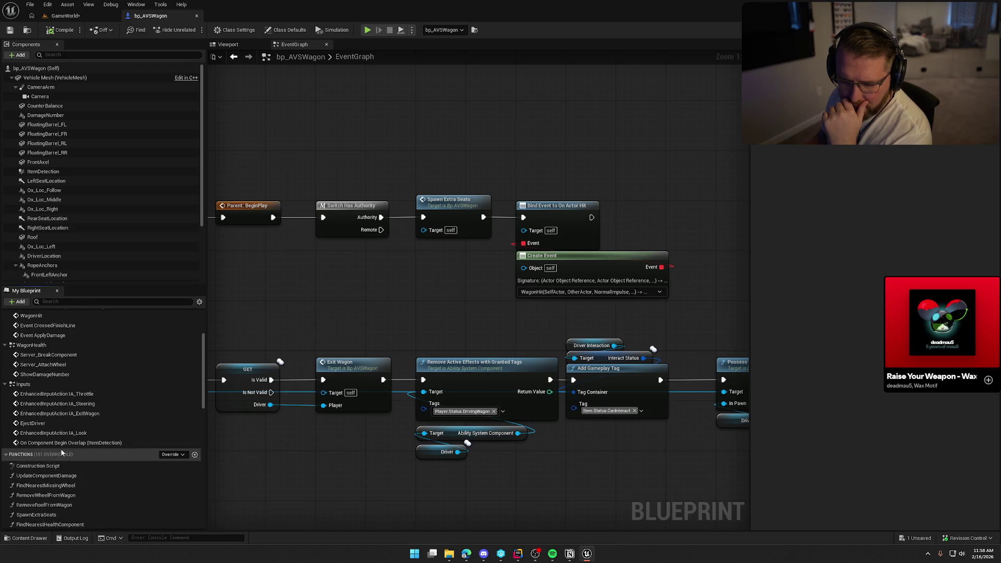
pyautogui.doubleClick(60, 444)
pyautogui.moveTo(219, 198); pyautogui.dragTo(693, 402)
pyautogui.hotkey('ctrl', 'x')
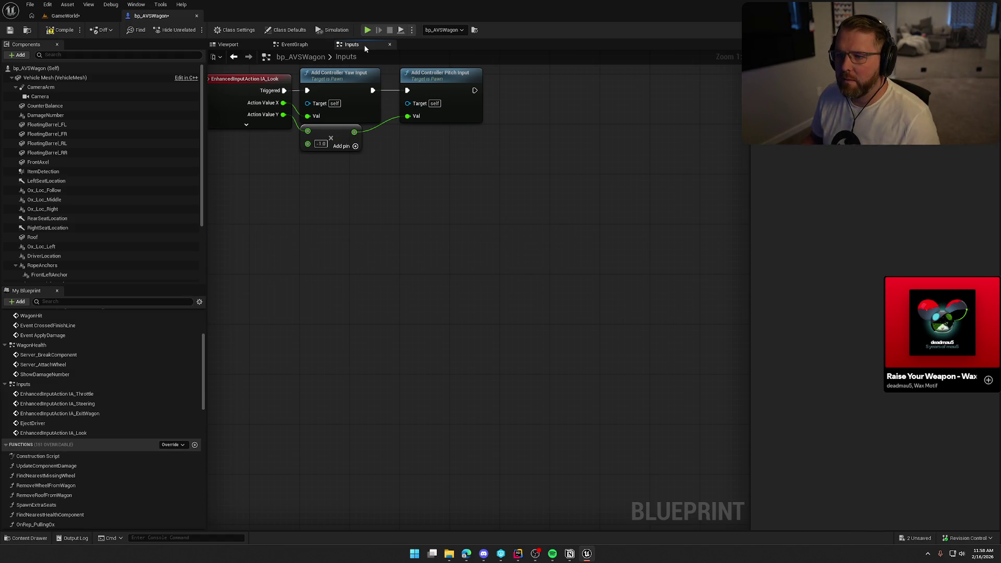
# - Close the Inputs graph and paste the overlap nodes into open space in the EventGraph
pyautogui.click(389, 45)
pyautogui.scroll(-4, 520, 306)
pyautogui.scroll(12, 411, 230)
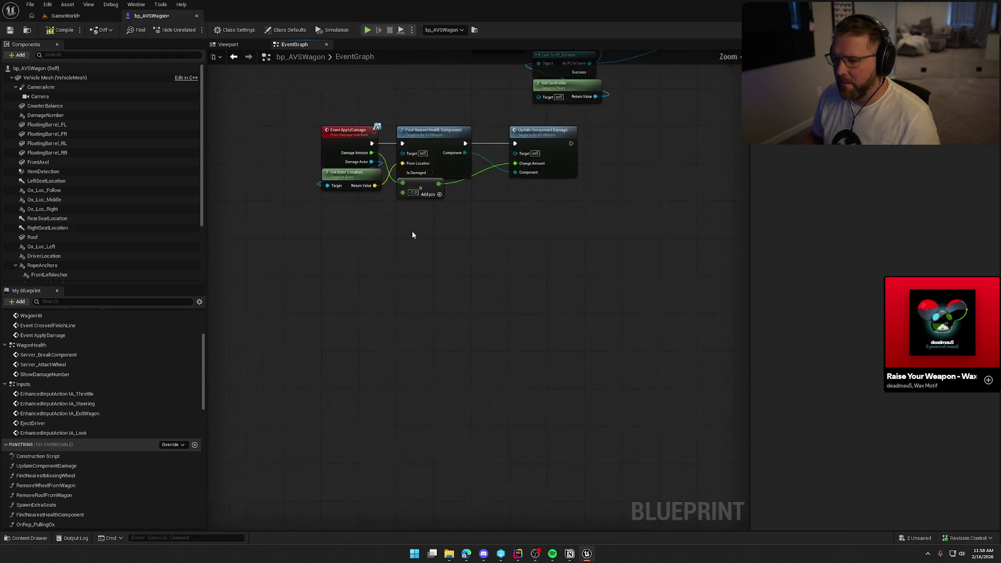
pyautogui.hotkey('ctrl', 'v')
pyautogui.moveTo(305, 154); pyautogui.dragTo(410, 147)
pyautogui.click(433, 328)
pyautogui.moveTo(433, 329); pyautogui.dragTo(351, 340)
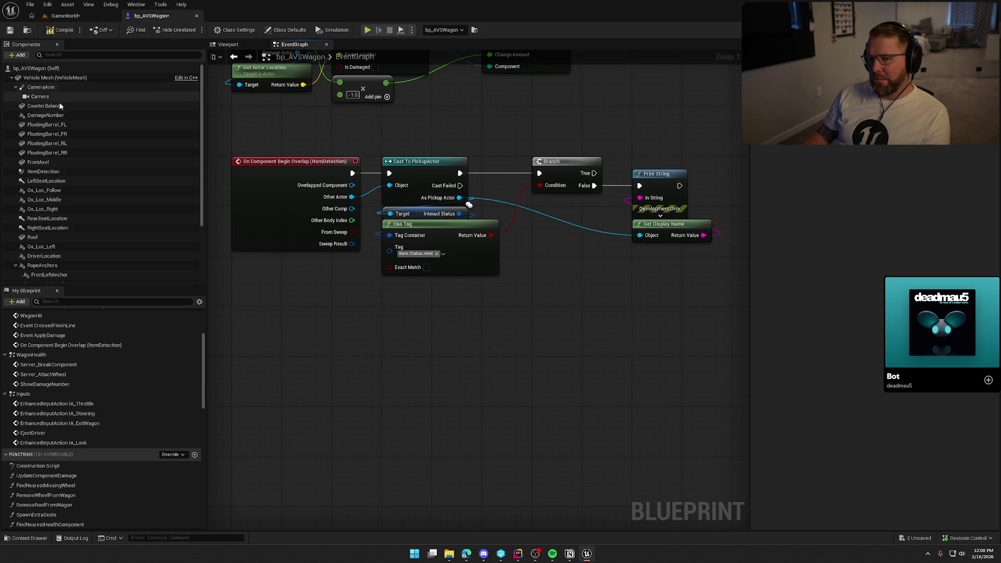
# - Set ItemDetection's Can Character Step Up On to No and save the wagon blueprint
pyautogui.click(47, 170)
pyautogui.scroll(-10, 837, 344)
pyautogui.scroll(-5, 837, 344)
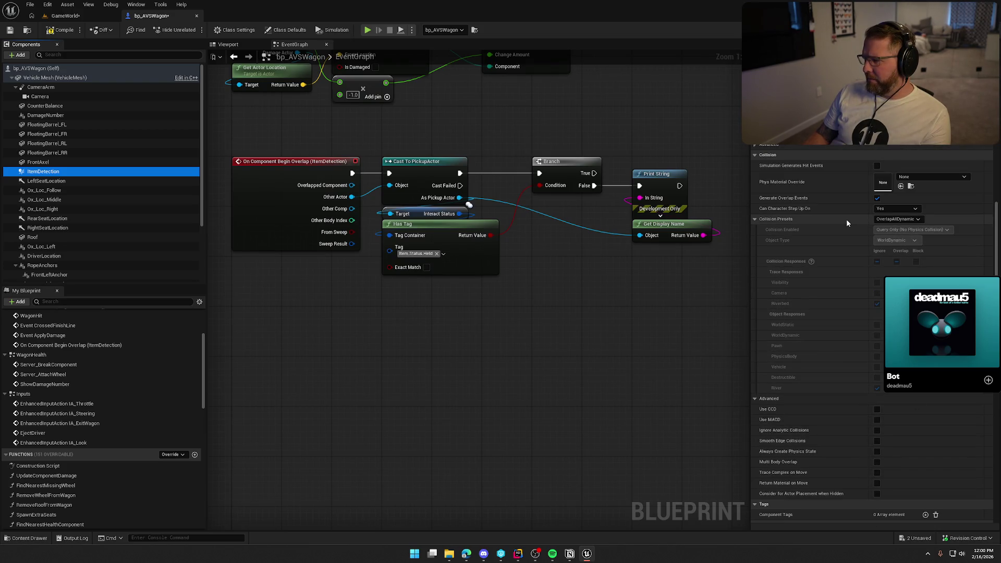
pyautogui.click(895, 208)
pyautogui.click(892, 224)
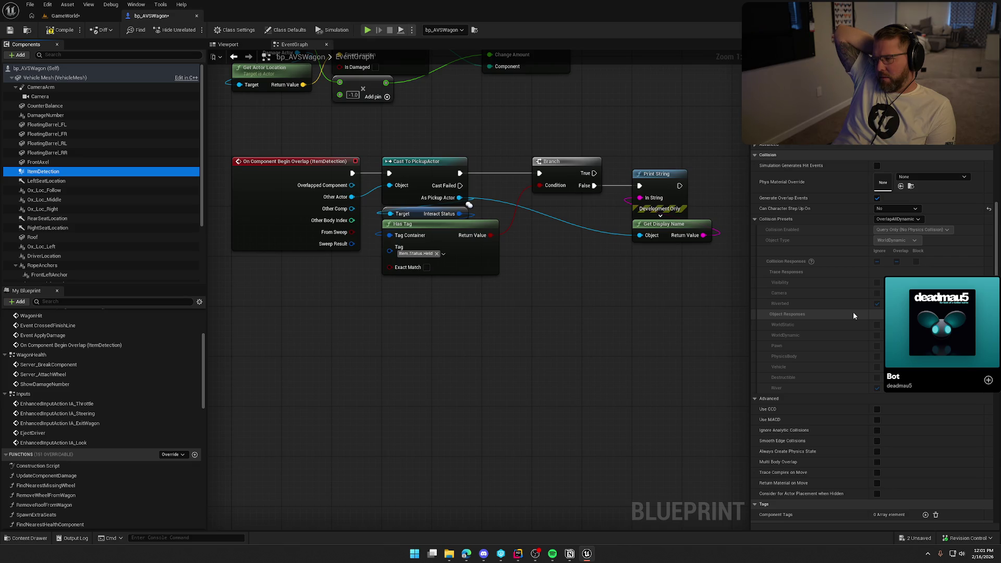
pyautogui.click(511, 346)
pyautogui.hotkey('ctrl', 's')
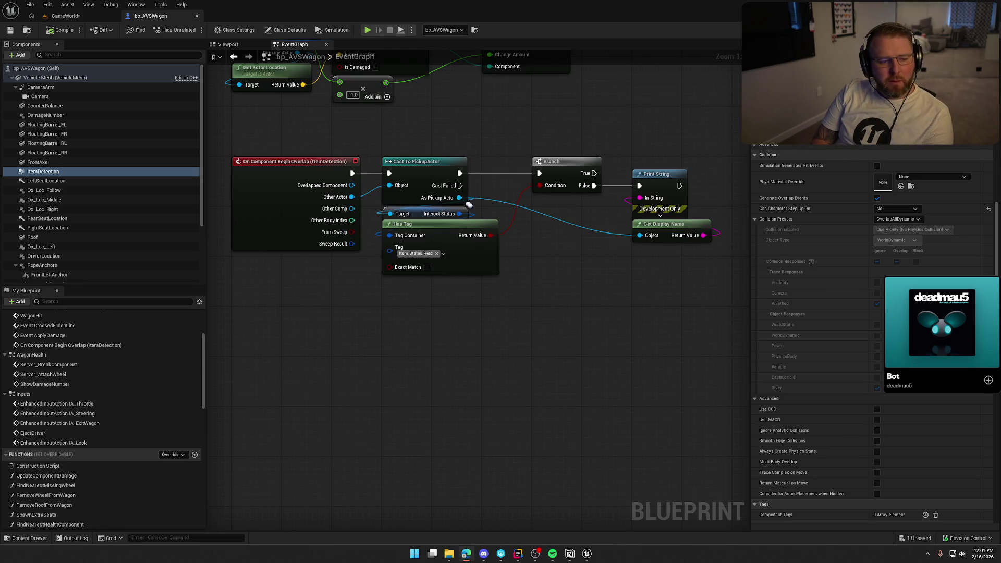
pyautogui.click(466, 553)
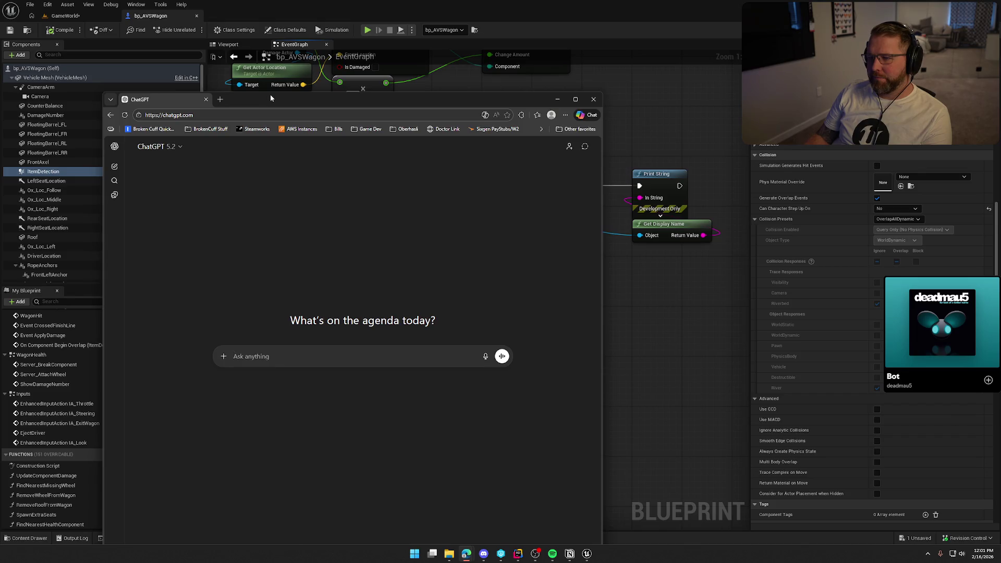
# - Ask ChatGPT how to attach items players drop in the wagon so they don't lag
pyautogui.doubleClick(273, 97)
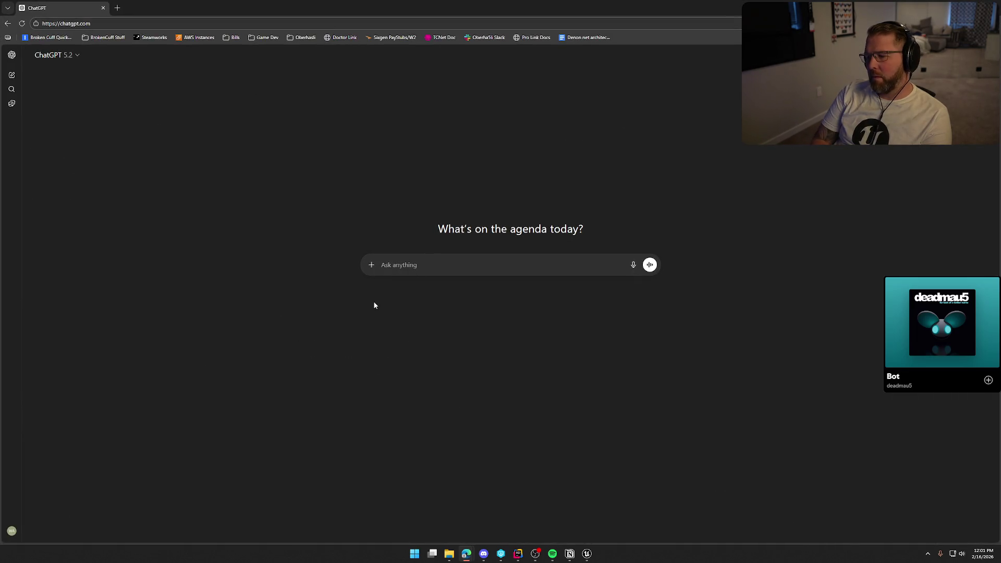
pyautogui.write('i want')
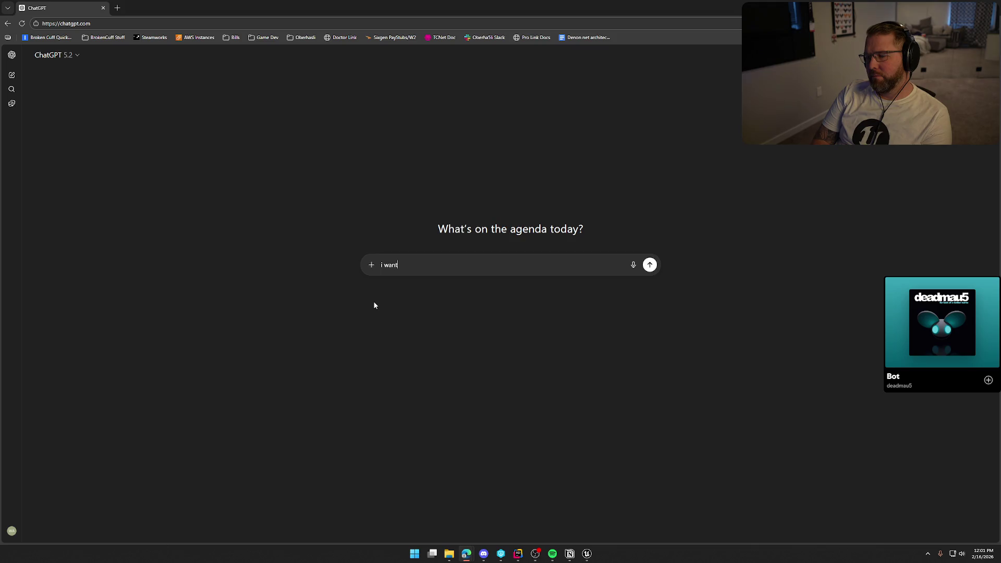
pyautogui.write(' to cre')
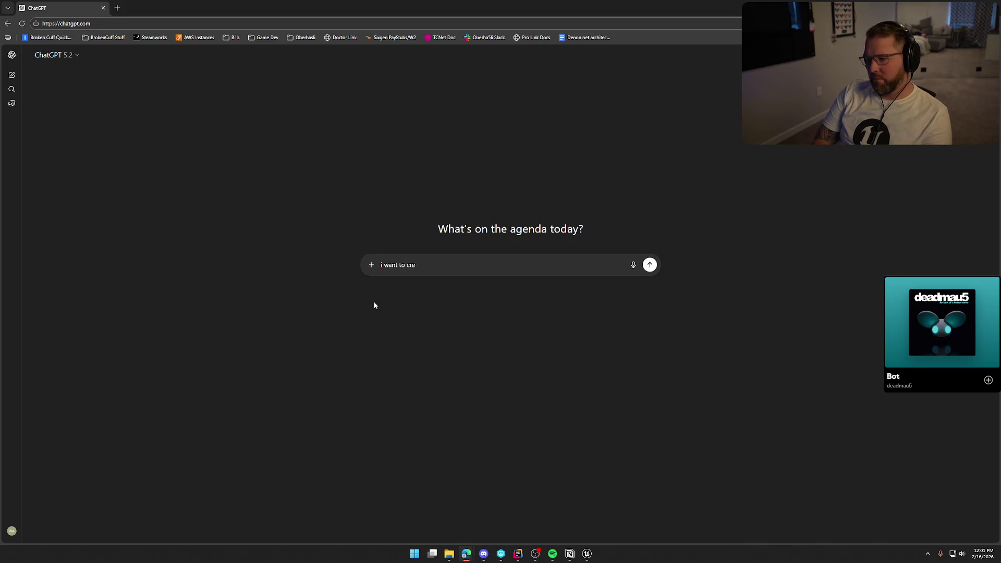
pyautogui.write('ate a system where')
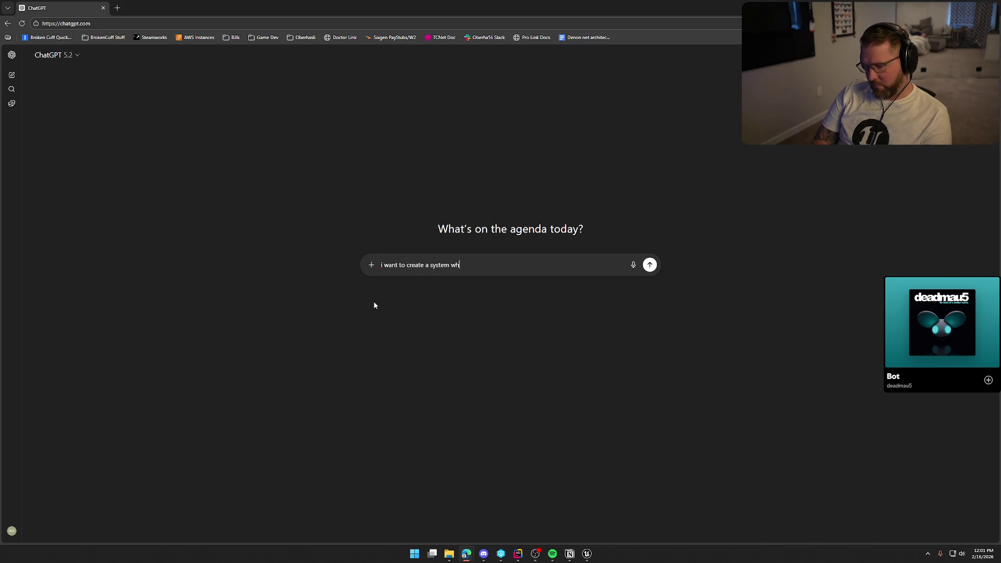
pyautogui.press('BackSpace')
pyautogui.press('BackSpace')
pyautogui.write('n players ')
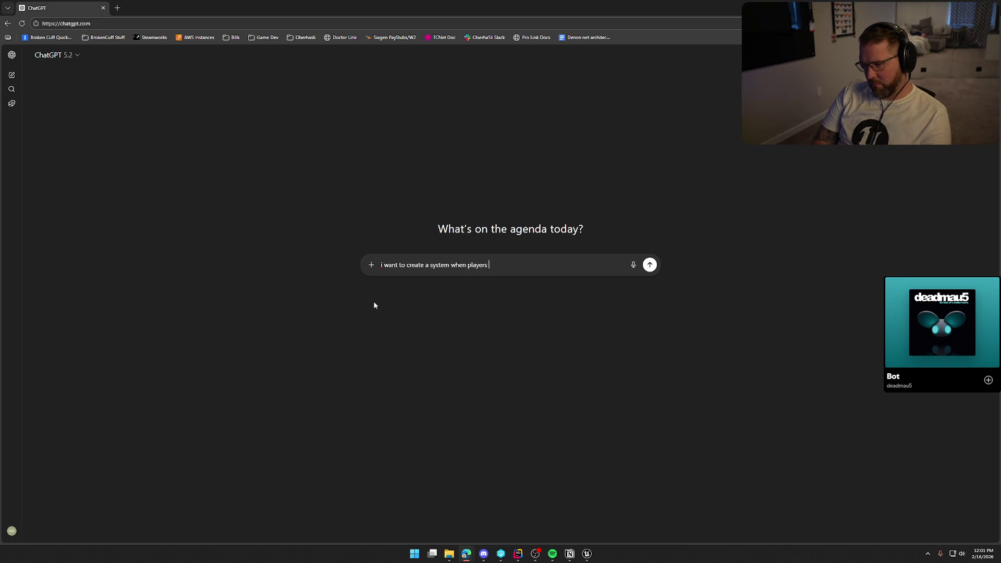
pyautogui.write('drop items in the back of m')
pyautogui.write('y wagon ')
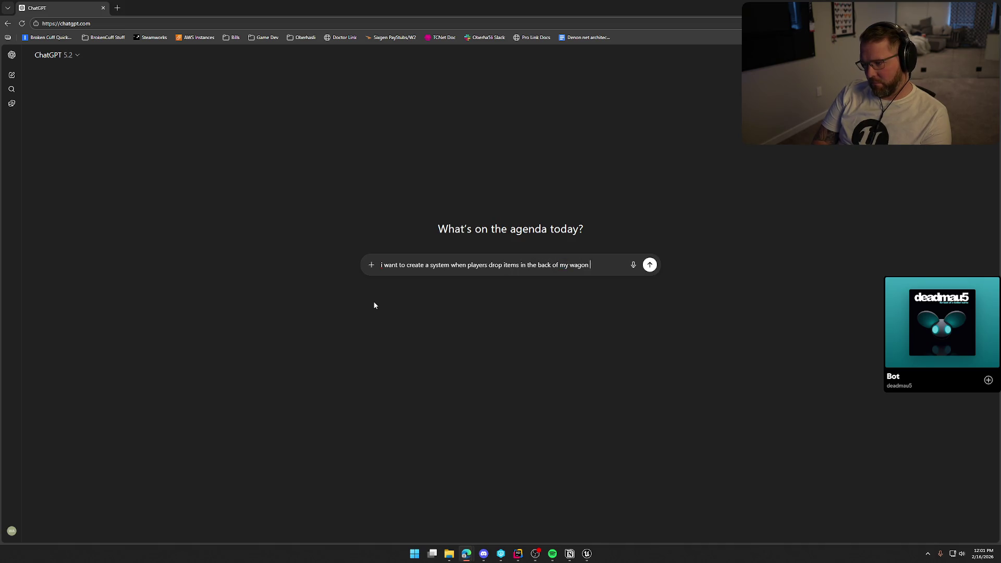
pyautogui.write('that we connect those e')
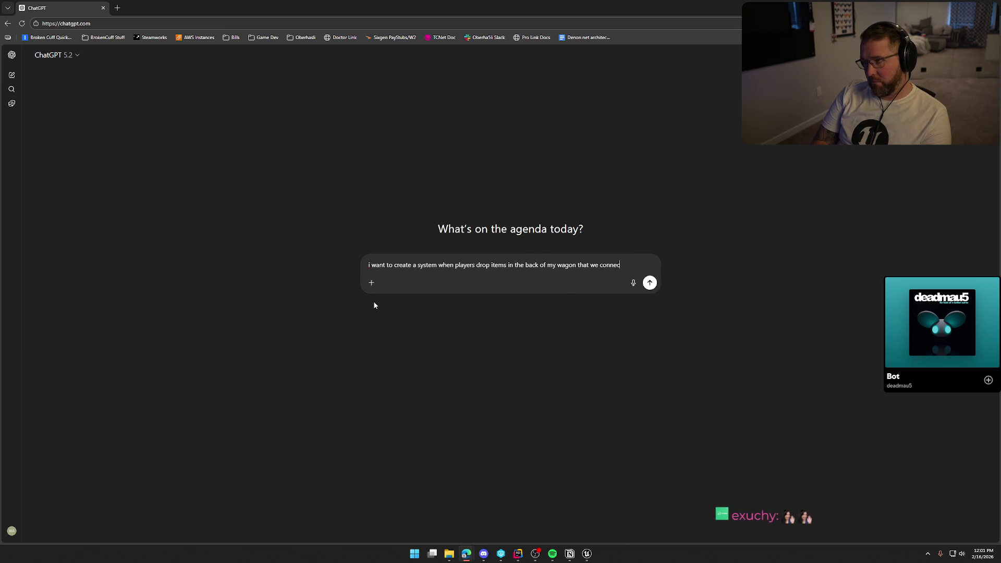
pyautogui.press('BackSpace')
pyautogui.press('BackSpace')
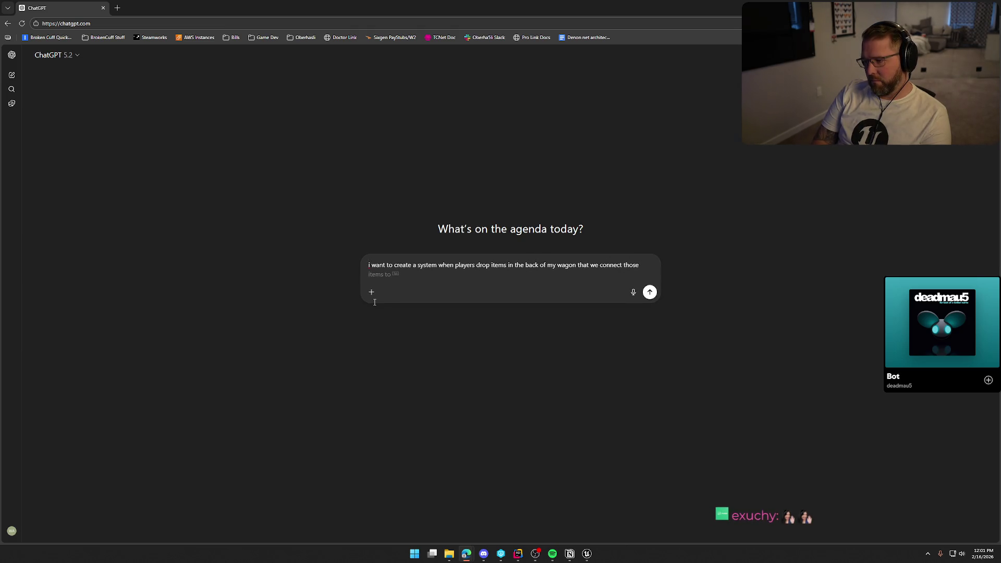
pyautogui.write('items to the ')
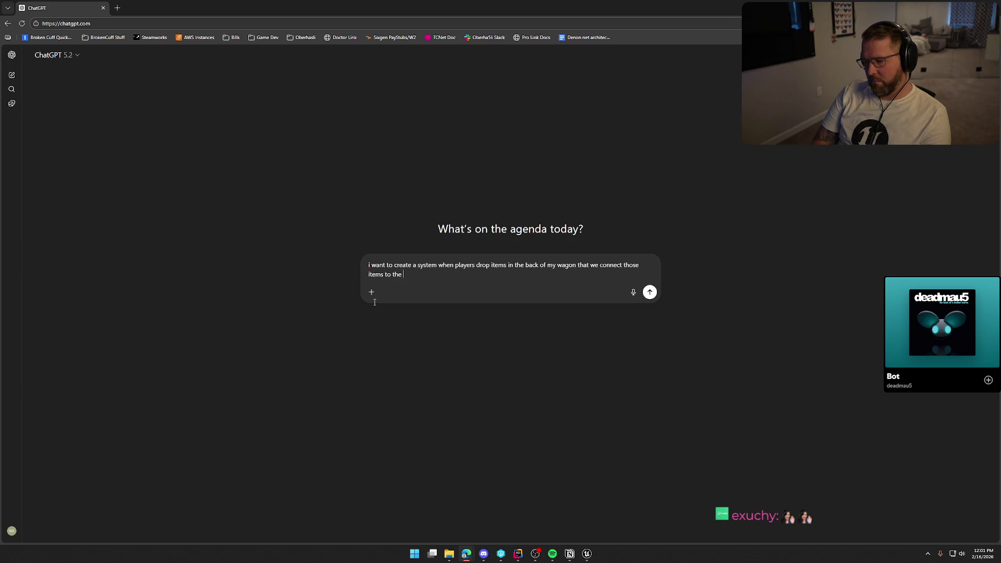
pyautogui.write('wagon')
pyautogui.doubleClick(611, 266)
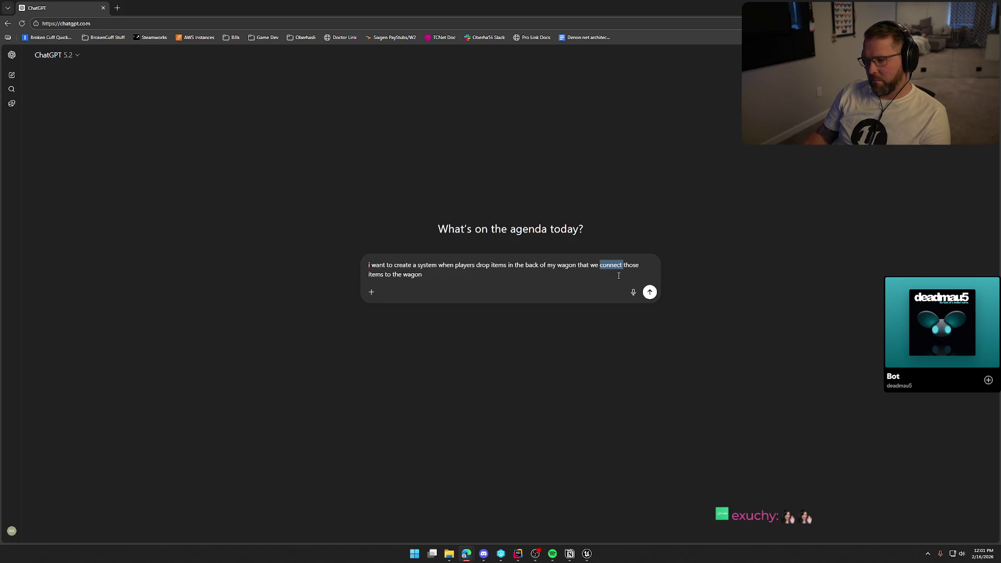
pyautogui.write('attach tho')
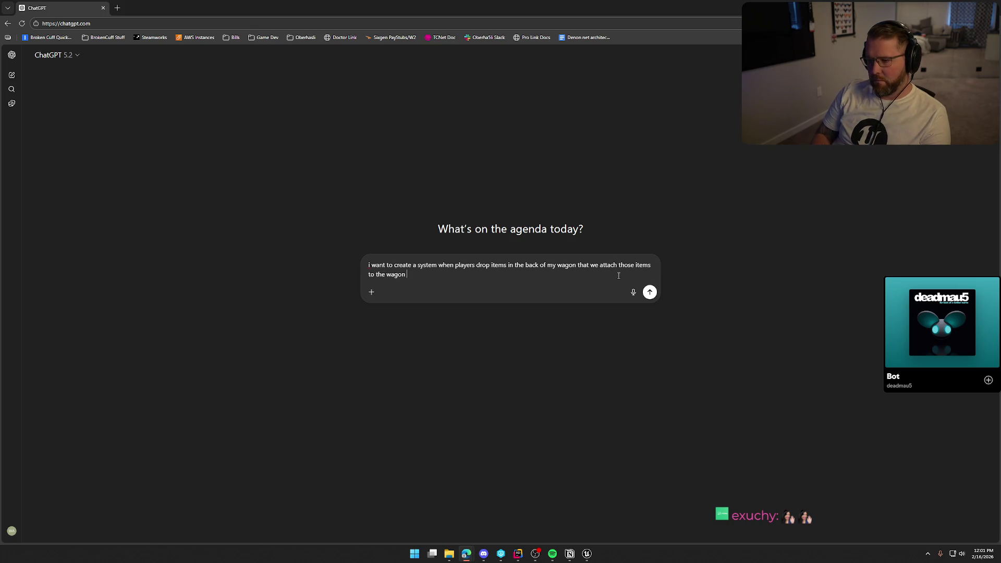
pyautogui.write('se items to the wagon so that ')
pyautogui.write('when the client or')
pyautogui.write(' server is driv')
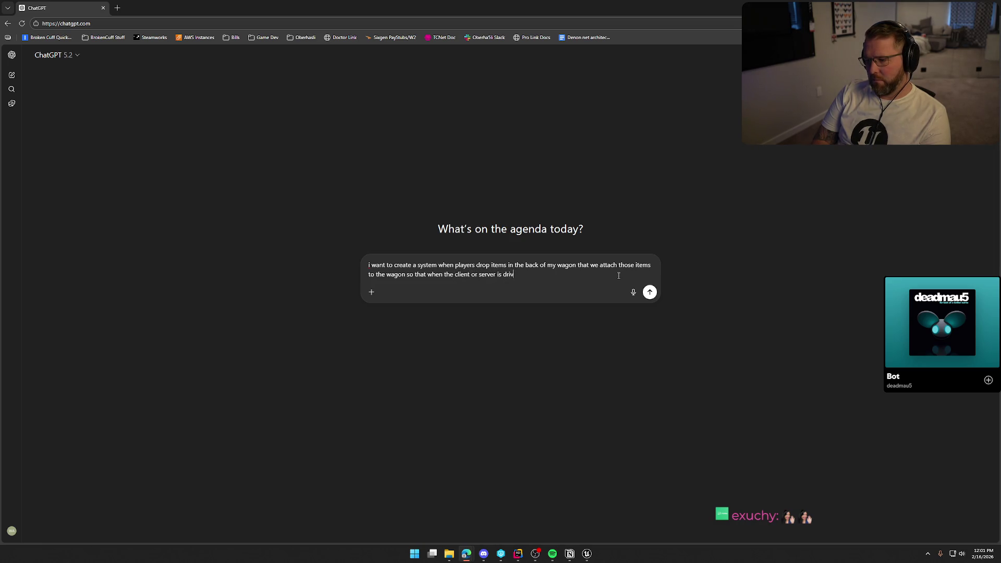
pyautogui.write('ing the items dont ')
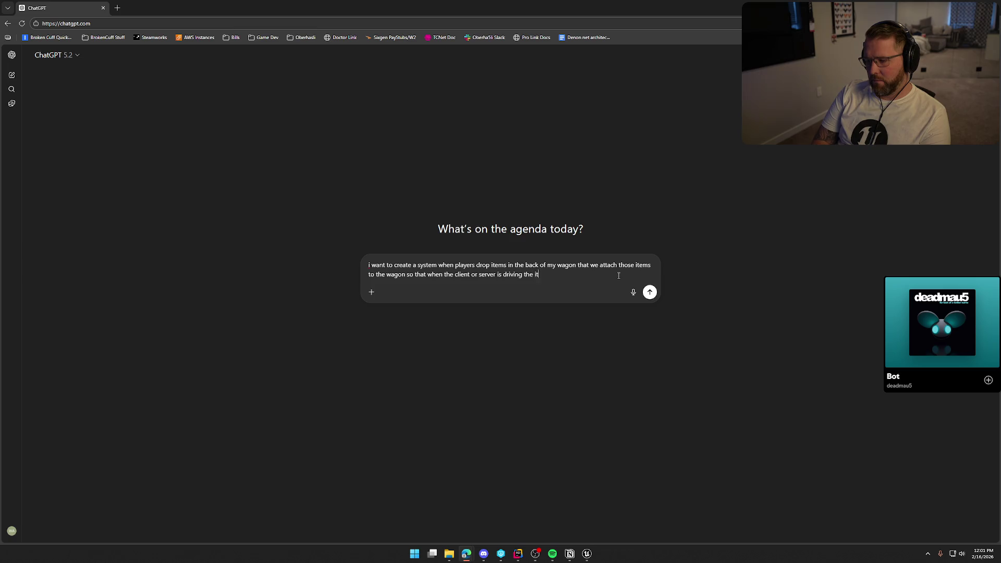
pyautogui.write('"l')
pyautogui.write('ag" behind on')
pyautogui.write(' the cli')
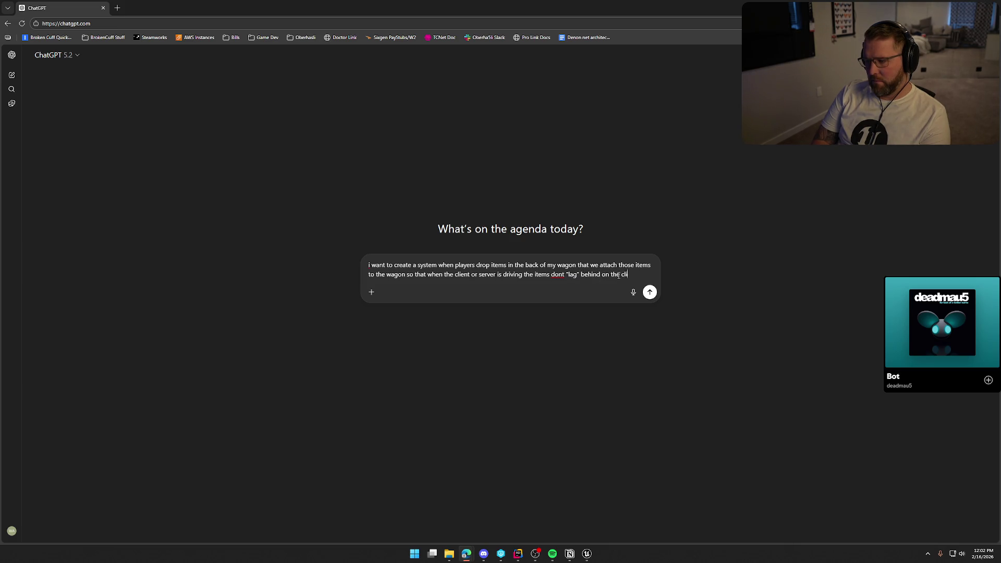
pyautogui.write('ent and look l')
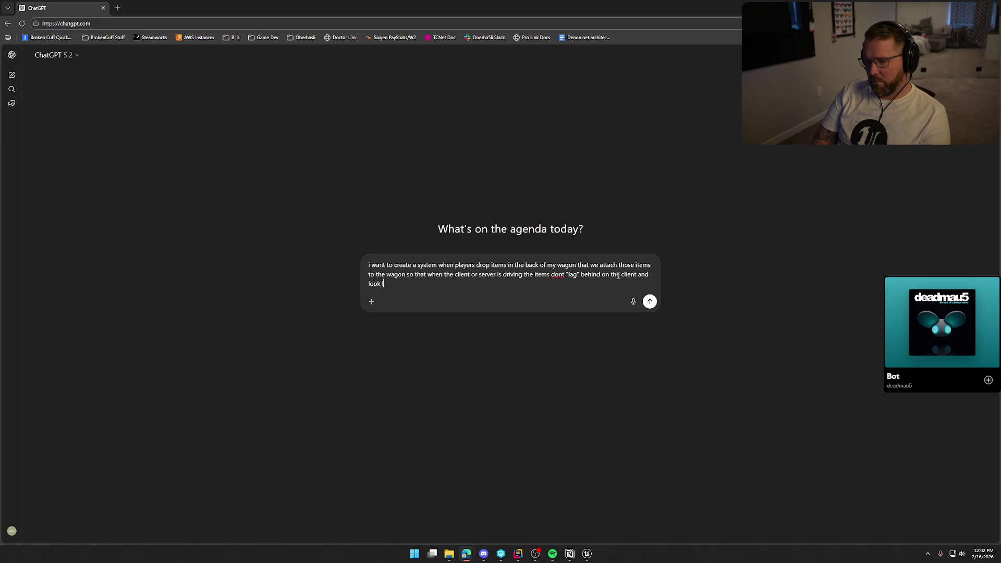
pyautogui.write('ike they are outside the wagon')
pyautogui.write('...what is the best way to handle a system like this?')
pyautogui.press('Return')
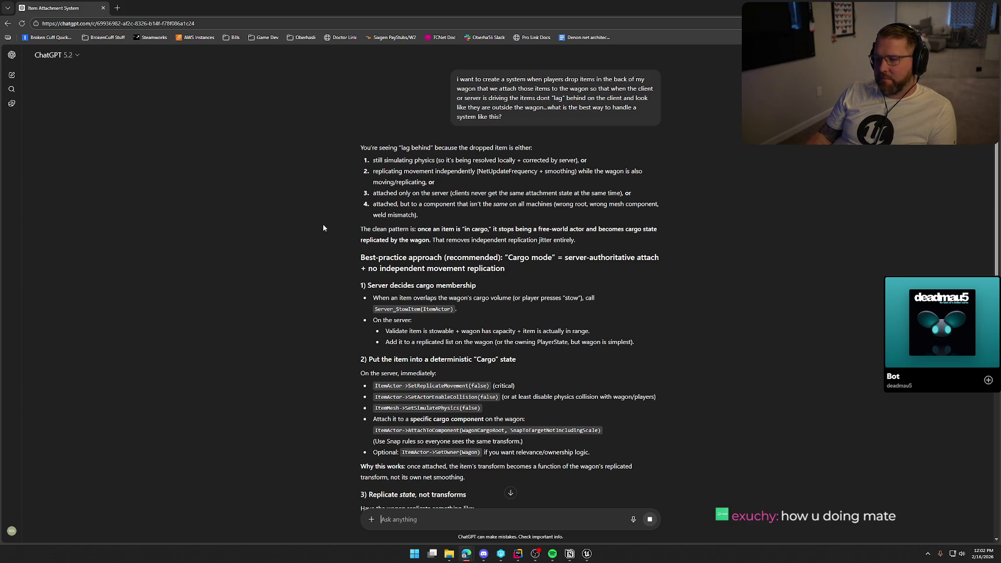
# - Scroll through ChatGPT's Cargo mode answer: server-side stowing, disabled replication and physics, WagonCargoRoot attachment
pyautogui.scroll(-1, 322, 228)
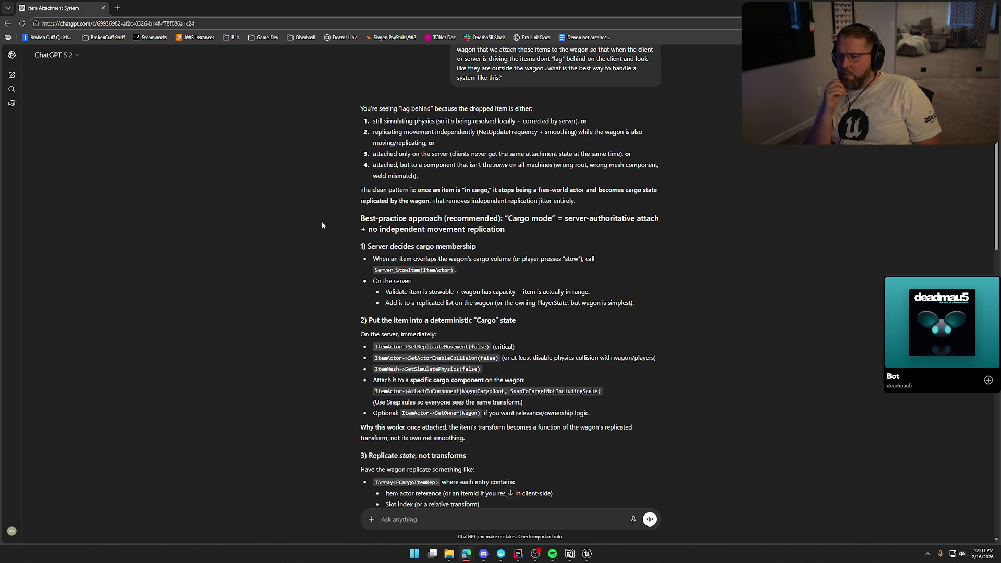
pyautogui.scroll(-2, 322, 225)
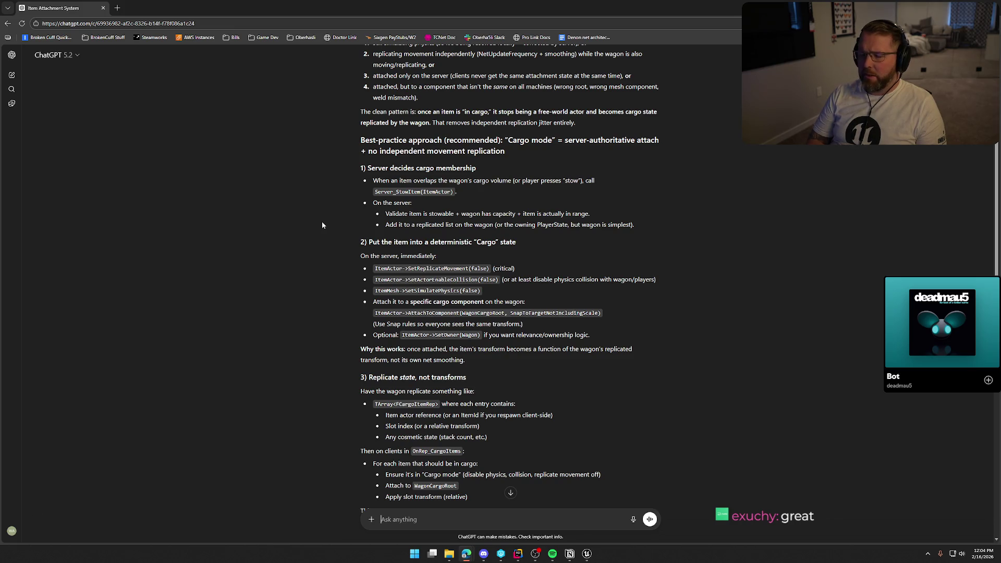
pyautogui.scroll(-1, 308, 301)
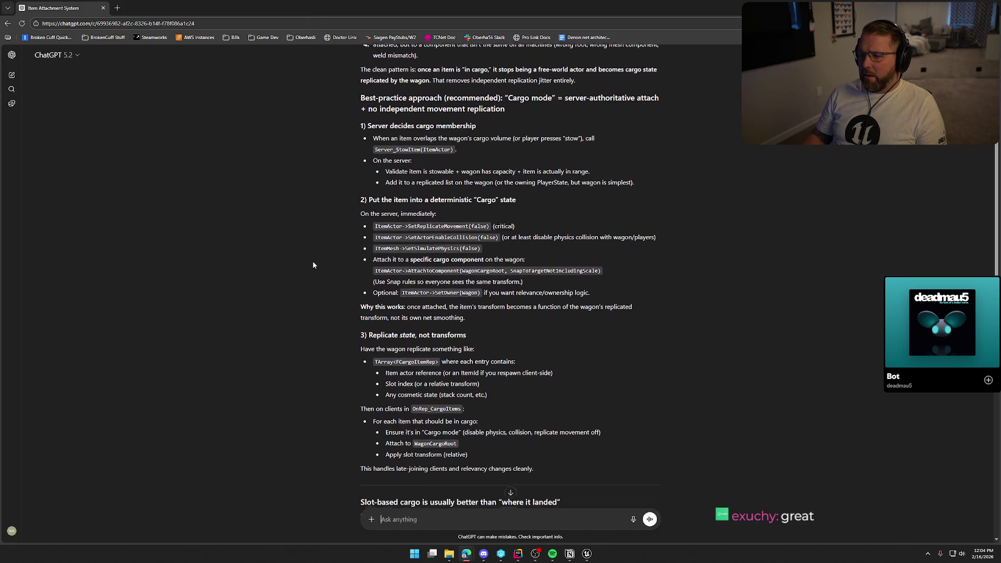
pyautogui.scroll(-1, 313, 265)
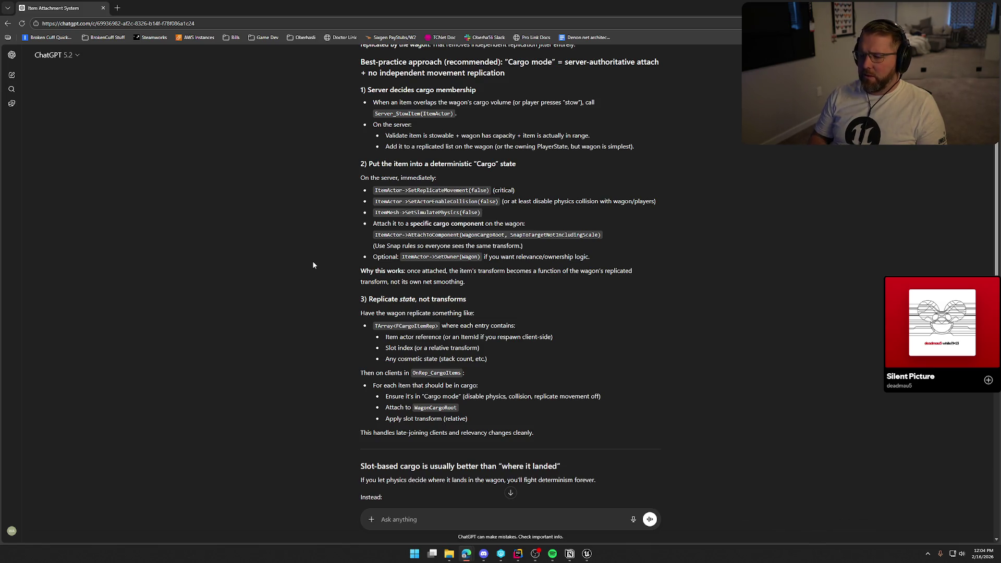
pyautogui.scroll(-2, 313, 261)
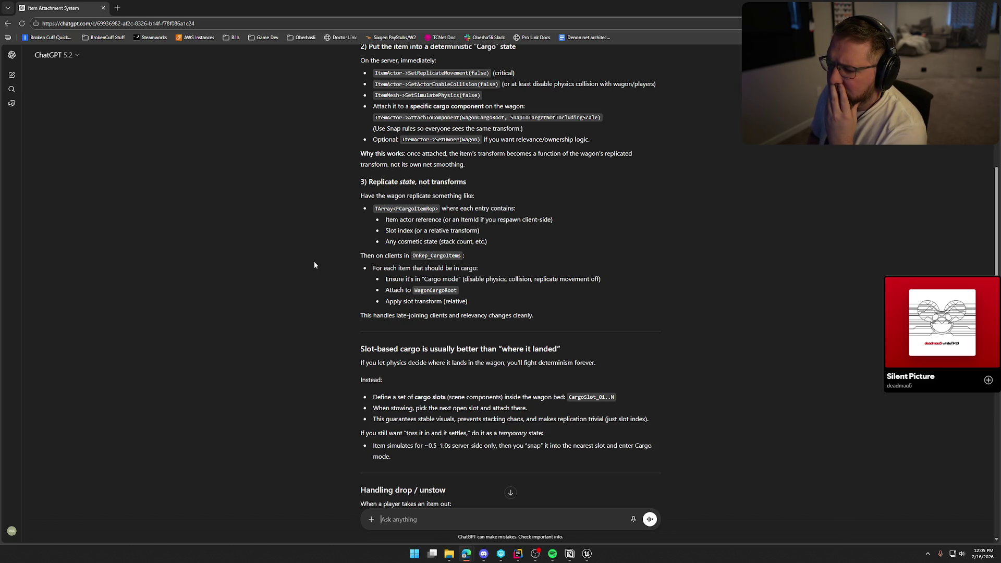
pyautogui.scroll(-3, 314, 262)
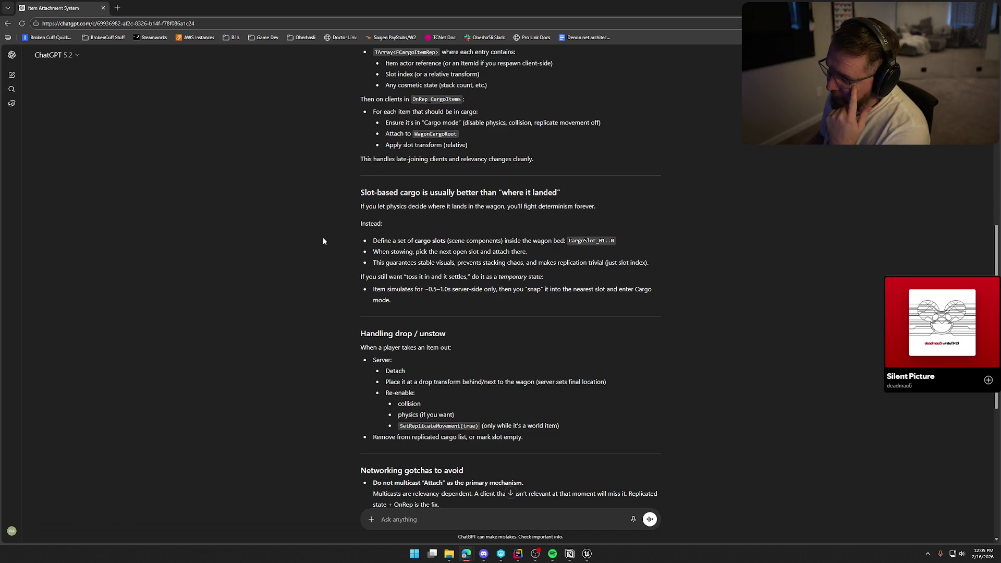
pyautogui.scroll(-1, 323, 241)
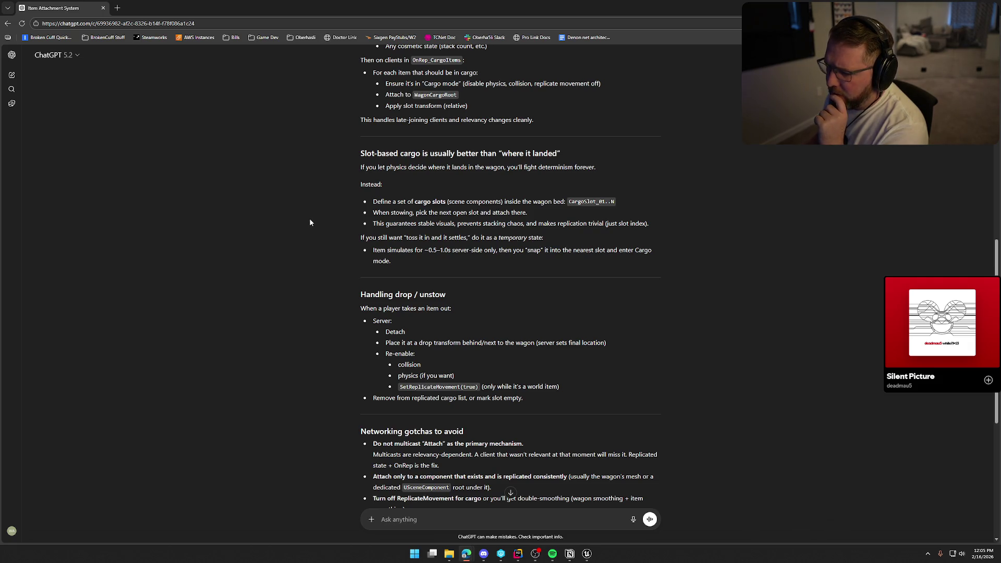
pyautogui.scroll(-1, 309, 222)
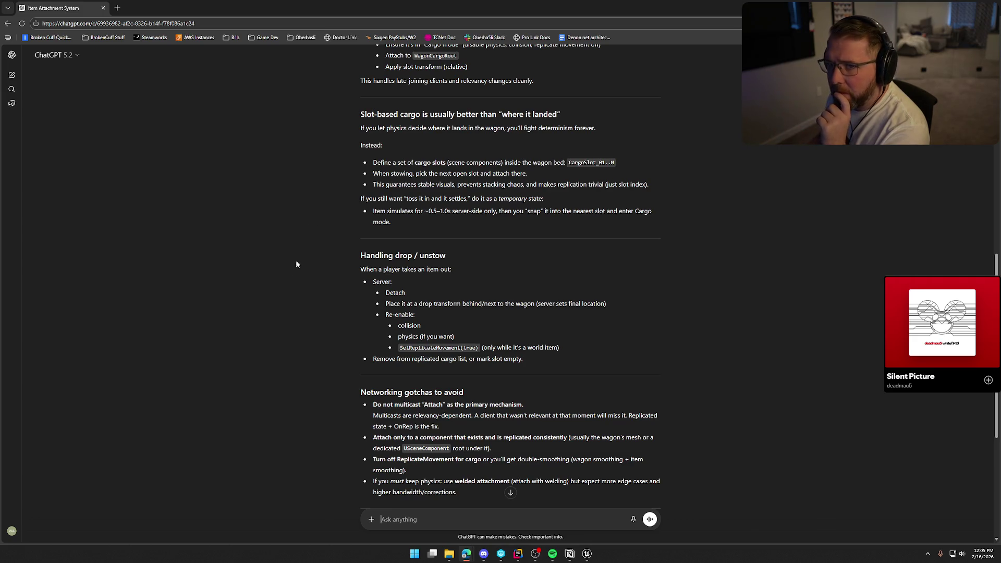
pyautogui.scroll(-2, 296, 253)
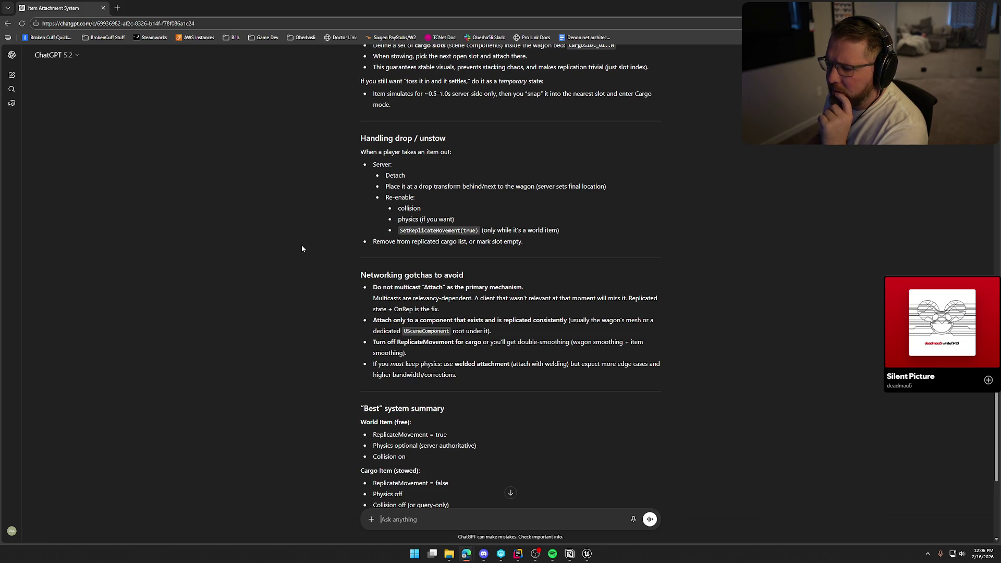
pyautogui.scroll(-2, 302, 249)
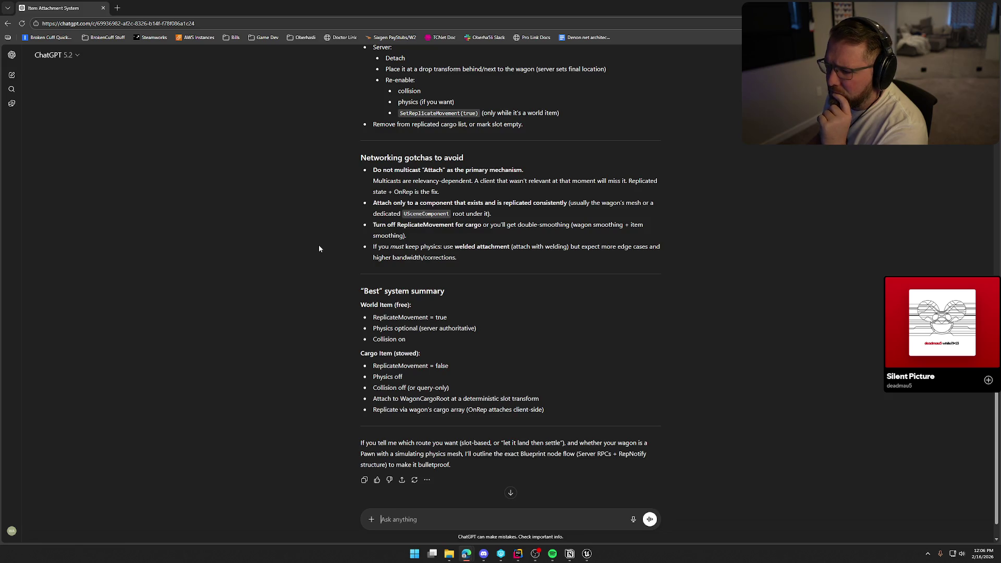
pyautogui.scroll(-1, 319, 248)
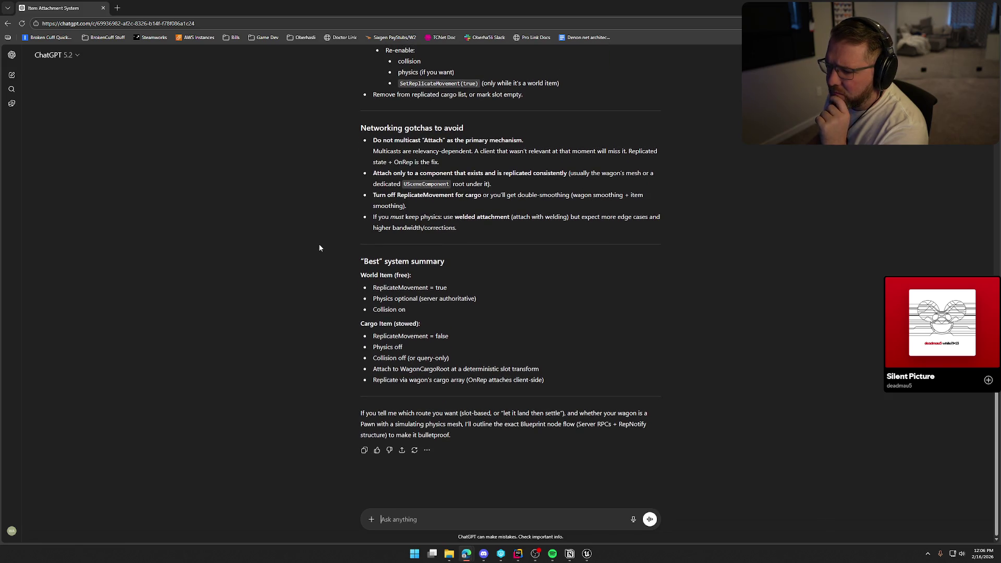